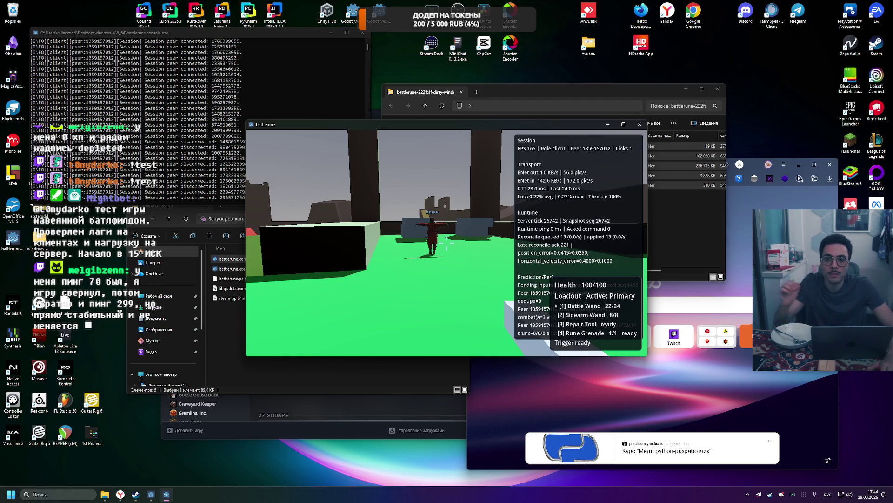
# Fire two Battle Wand bursts, then watch every player's ping on the Red/Blue scoreboard.
pyautogui.click(446, 242)
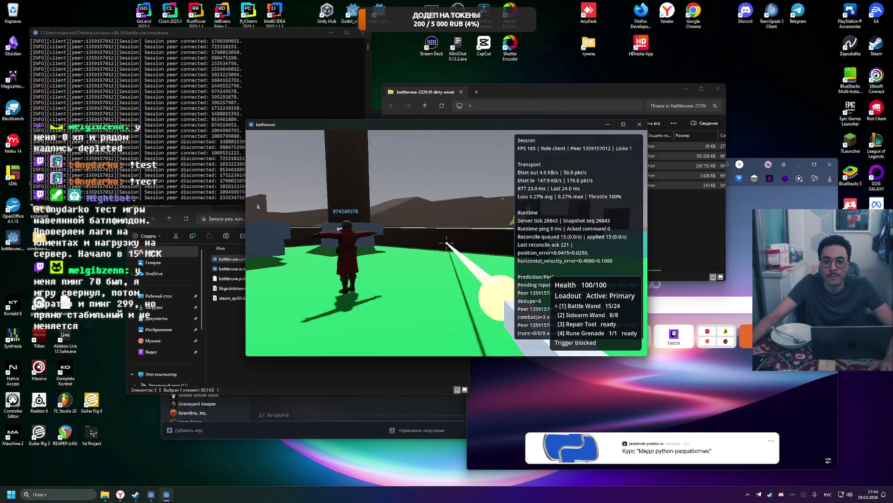
pyautogui.click(446, 242)
pyautogui.press('Tab')
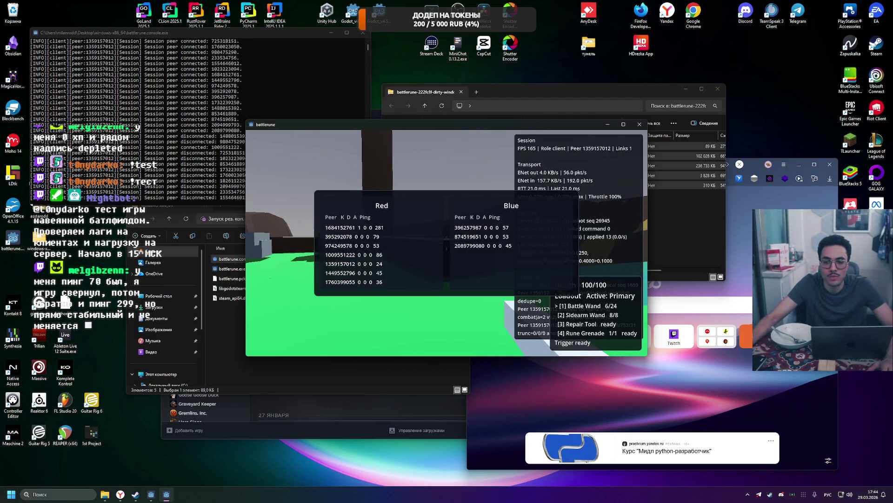
pyautogui.press('Tab')
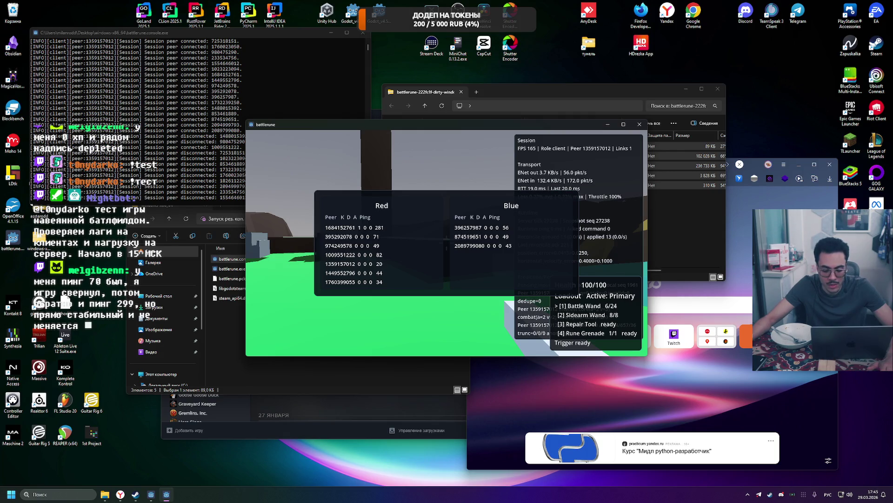
pyautogui.press('Tab')
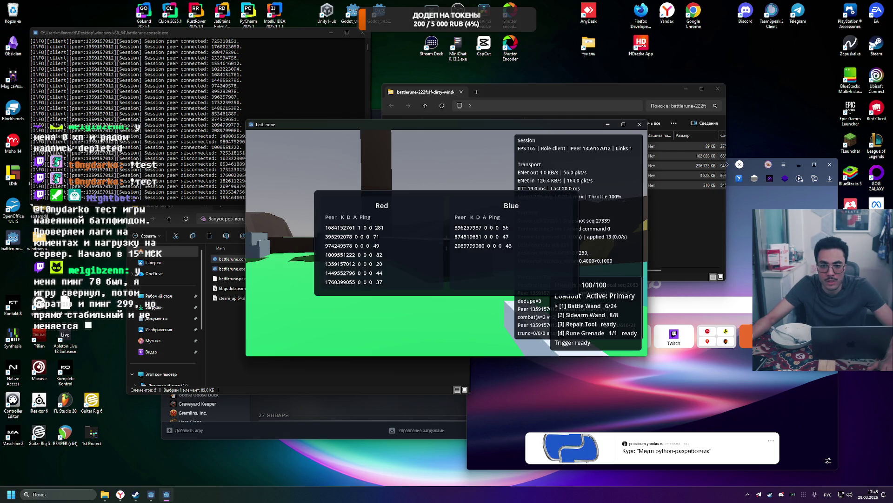
pyautogui.press('Tab')
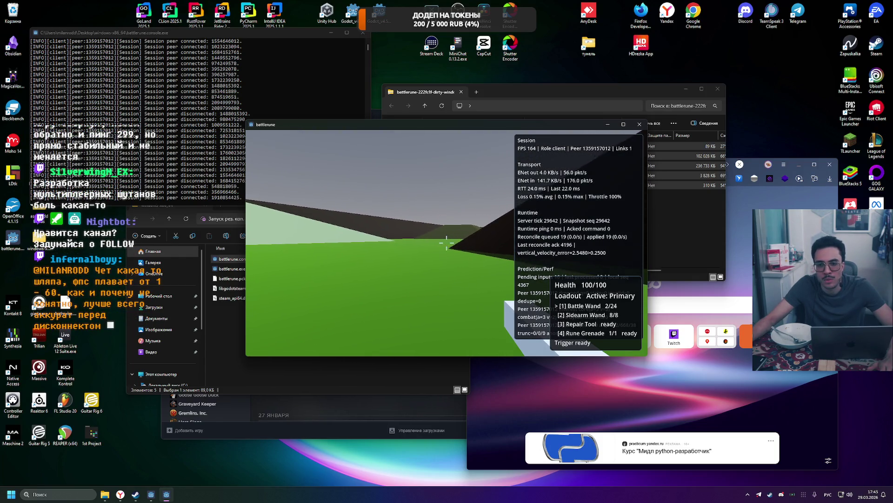
# Make the game fill the whole screen from the Battle Menu and return to the battlefield.
pyautogui.press('Escape')
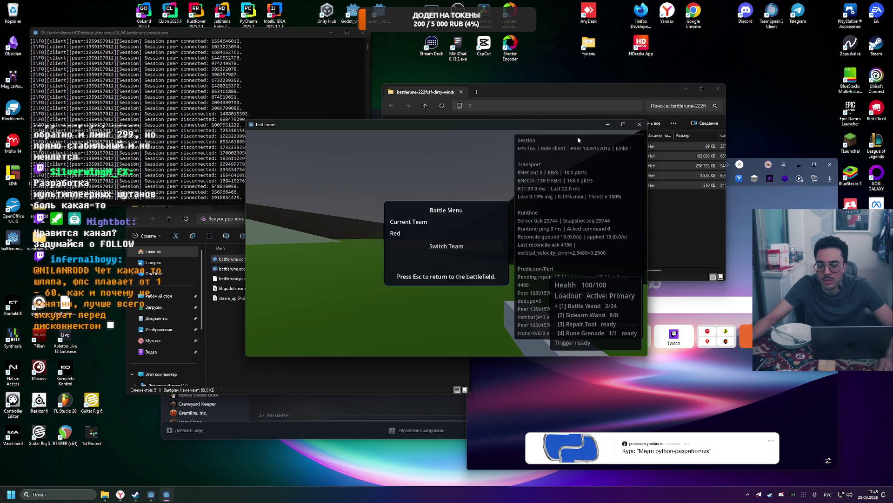
pyautogui.click(623, 124)
pyautogui.press('Escape')
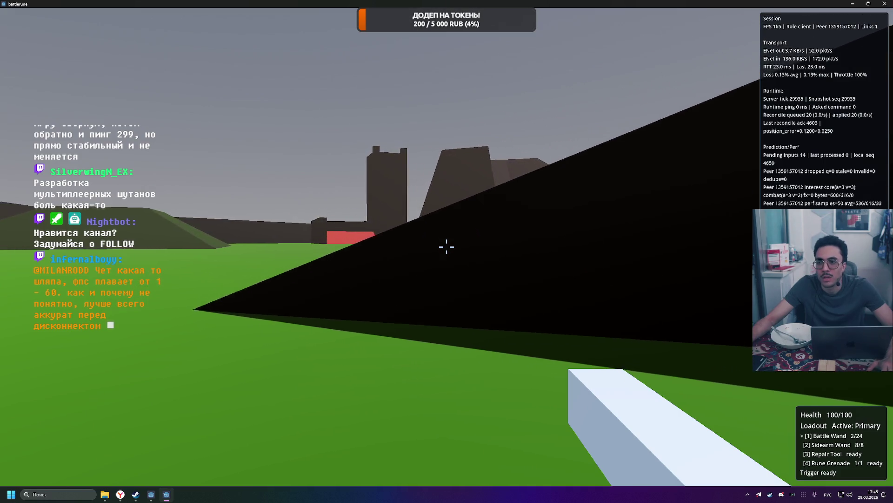
# Walk toward the green slope with towers, checking scoreboard pings and firing the Battle Wand.
pyautogui.press('w')
pyautogui.press('w')
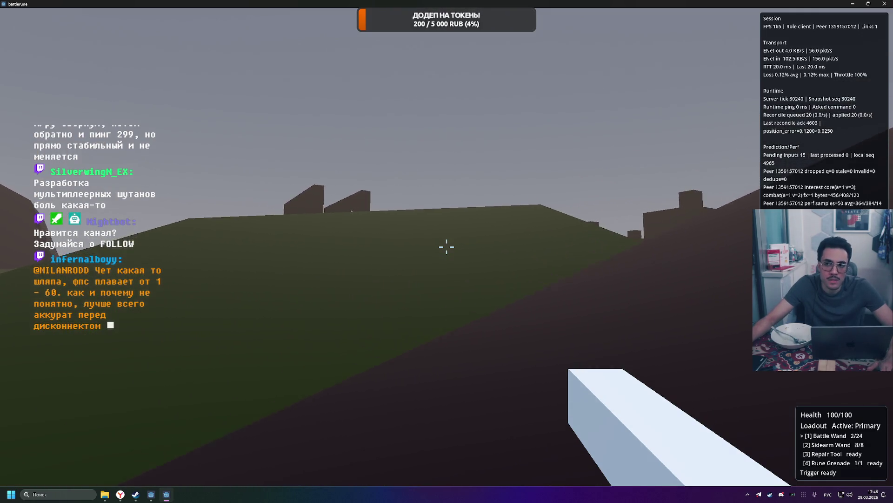
pyautogui.press('w')
pyautogui.press('w')
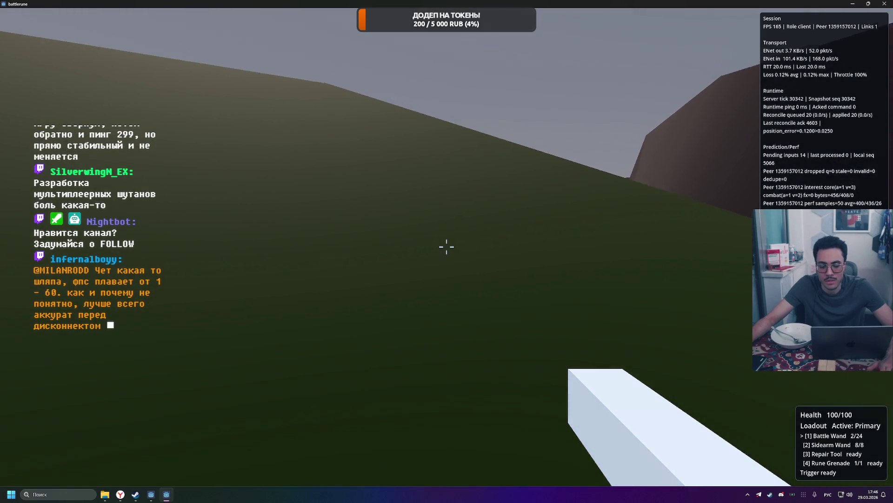
pyautogui.press('Tab')
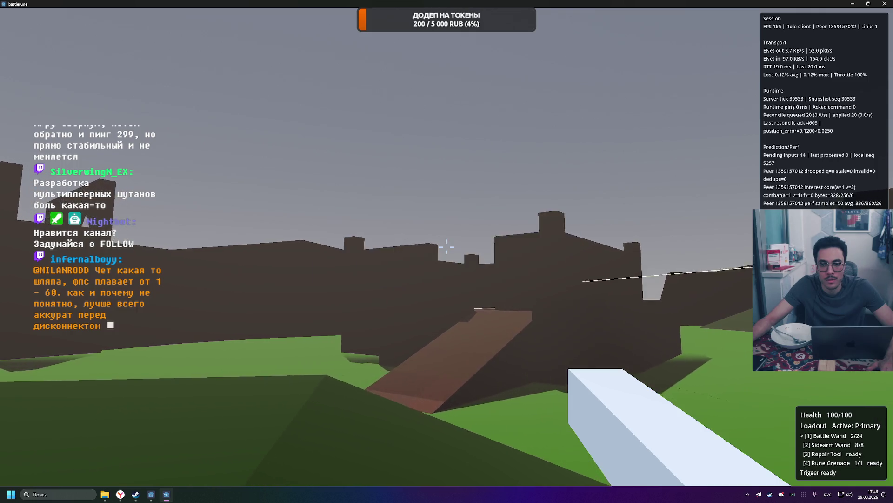
pyautogui.click(446, 247)
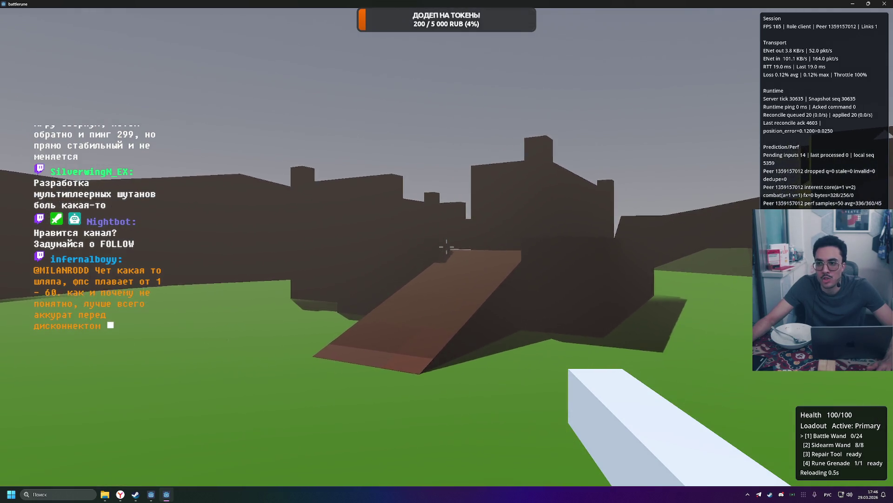
pyautogui.press('w')
pyautogui.click(446, 247)
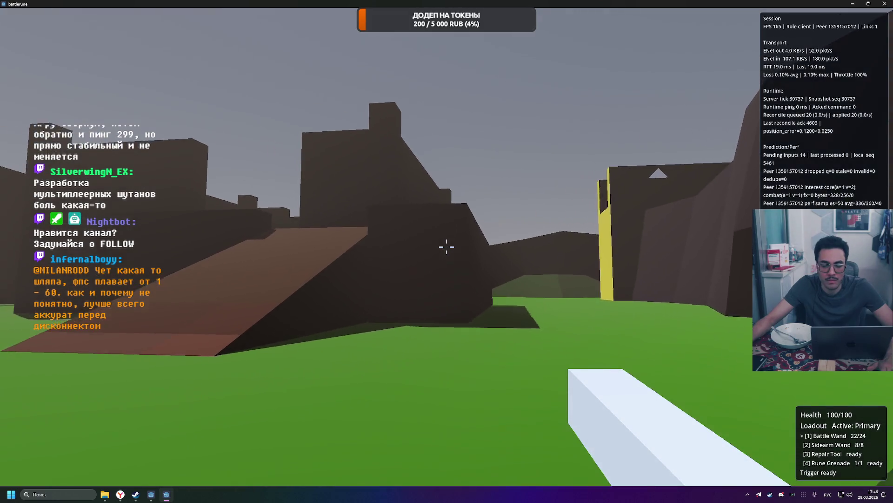
pyautogui.press('Tab')
# Climb the brown ramp to the top and move past the dark block.
pyautogui.press('w')
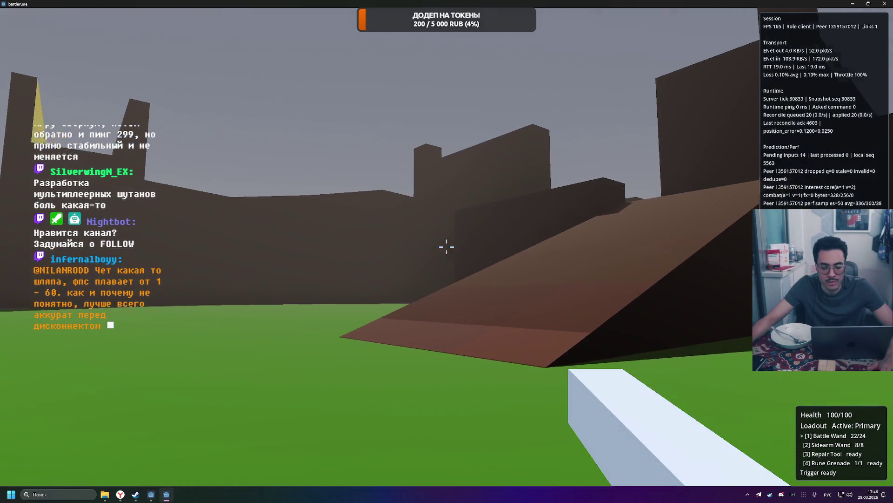
pyautogui.press('w')
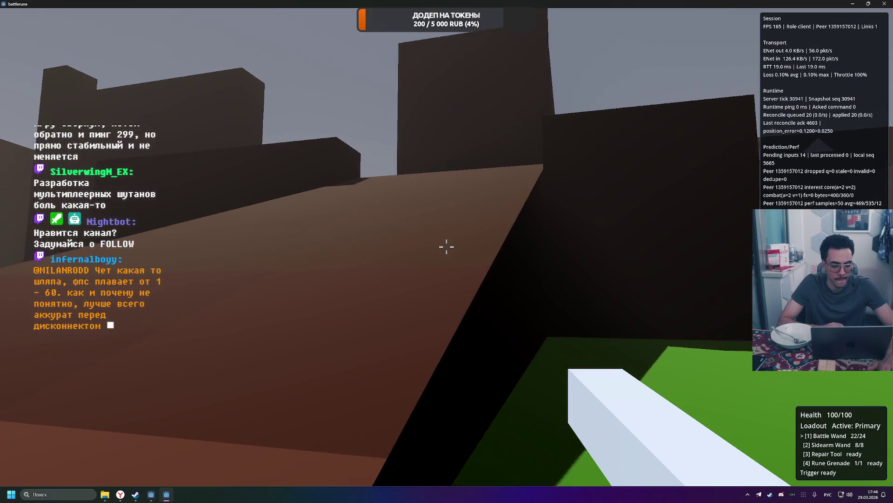
pyautogui.press('s')
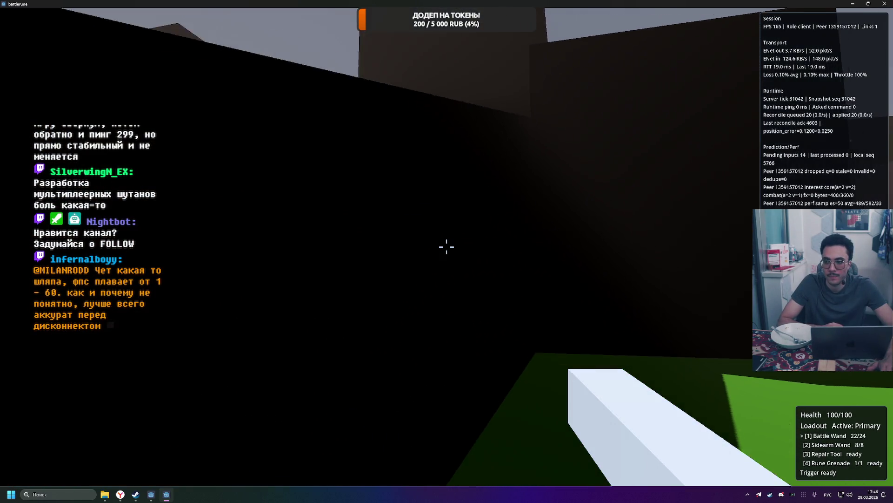
pyautogui.press('w')
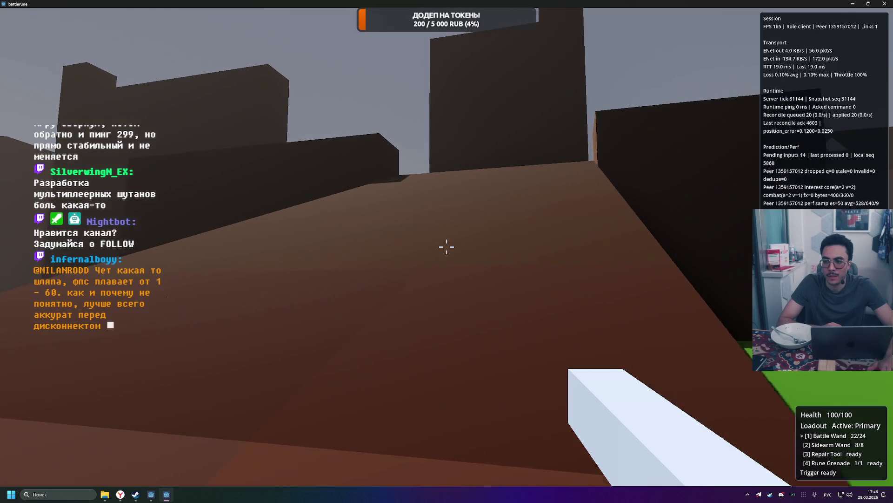
pyautogui.press('w')
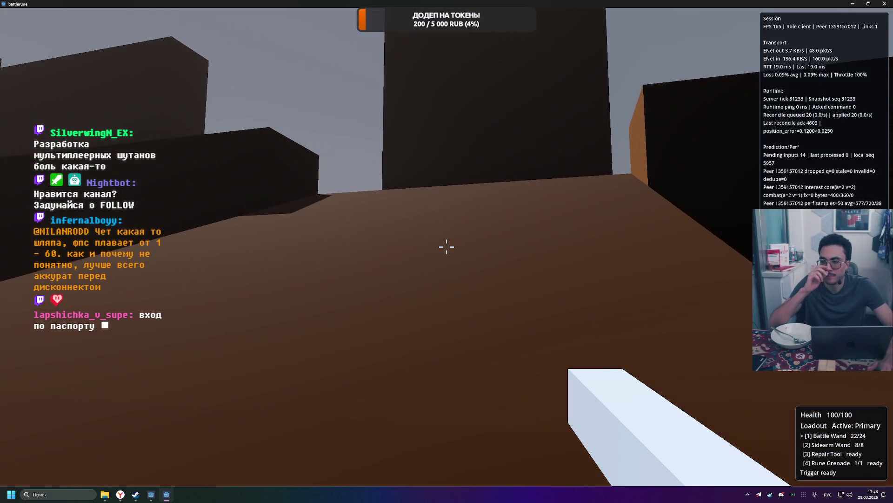
pyautogui.press('w')
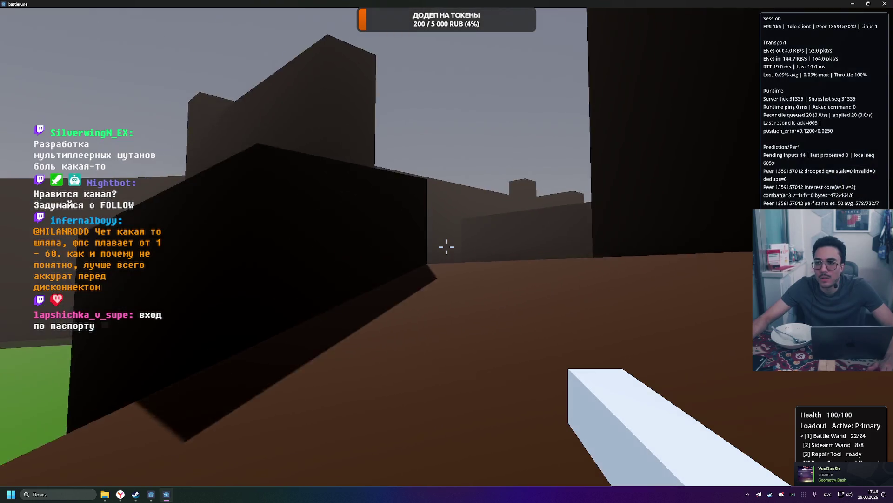
pyautogui.press('w')
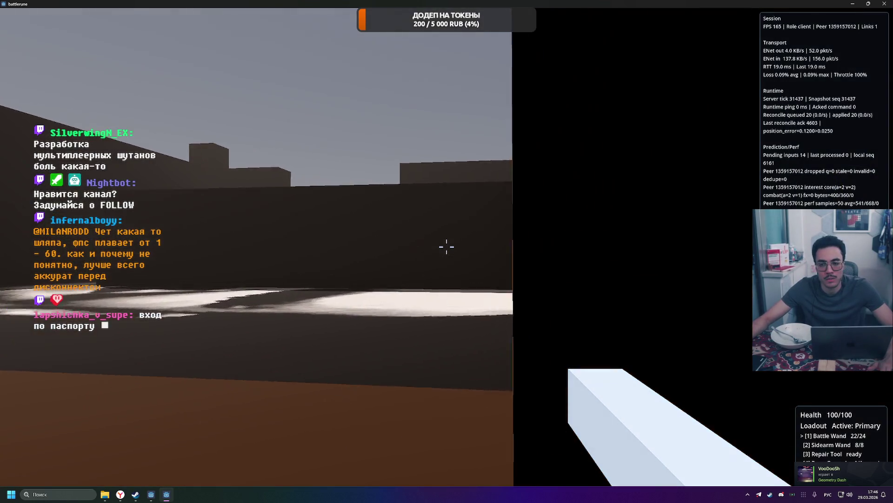
pyautogui.press('w')
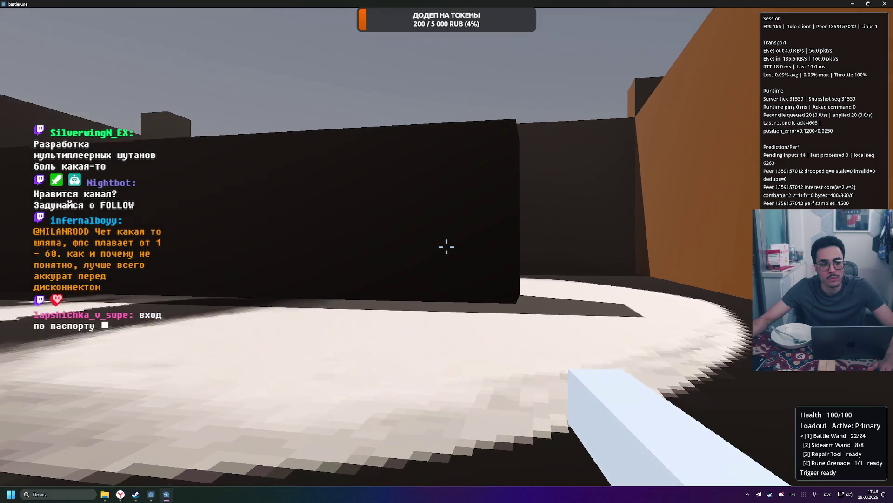
pyautogui.press('w')
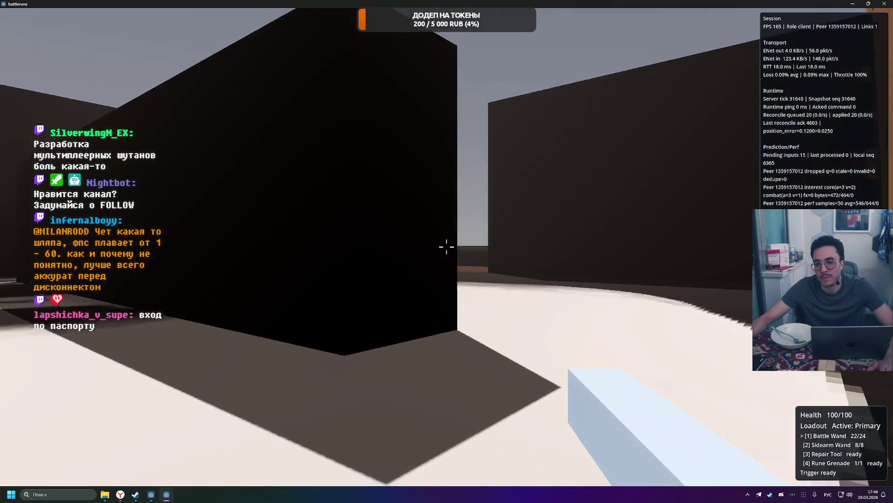
# Cross the green field past the chimney building and orange blocks to the grey-blue block.
pyautogui.press('w')
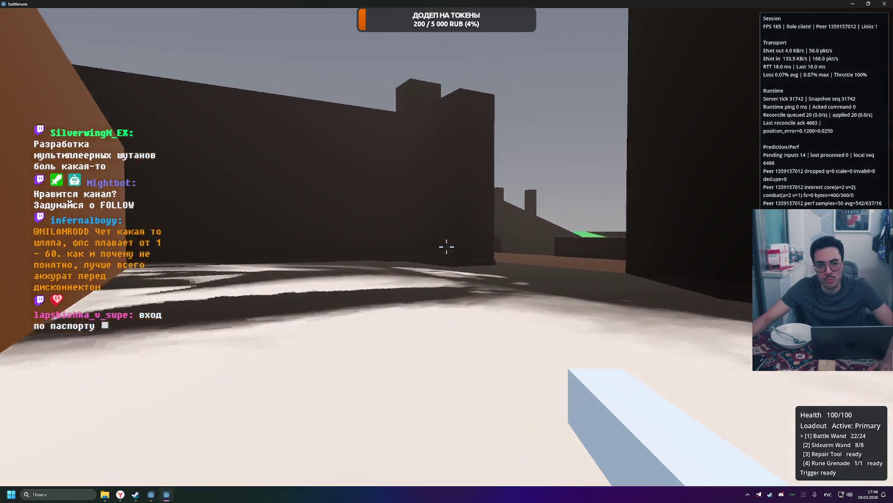
pyautogui.press('w')
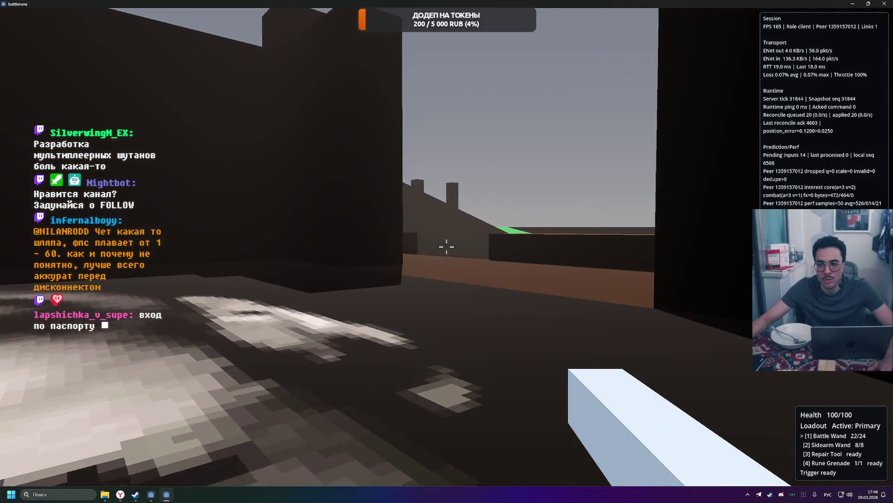
pyautogui.press('w')
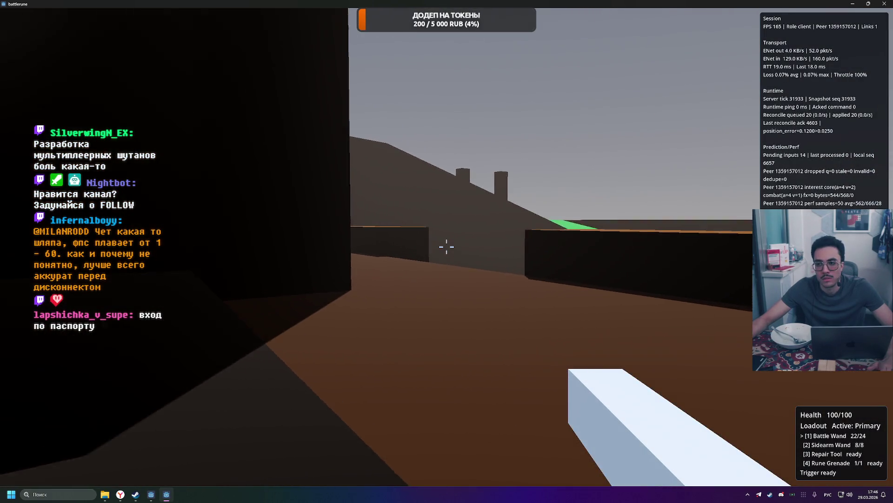
pyautogui.press('w')
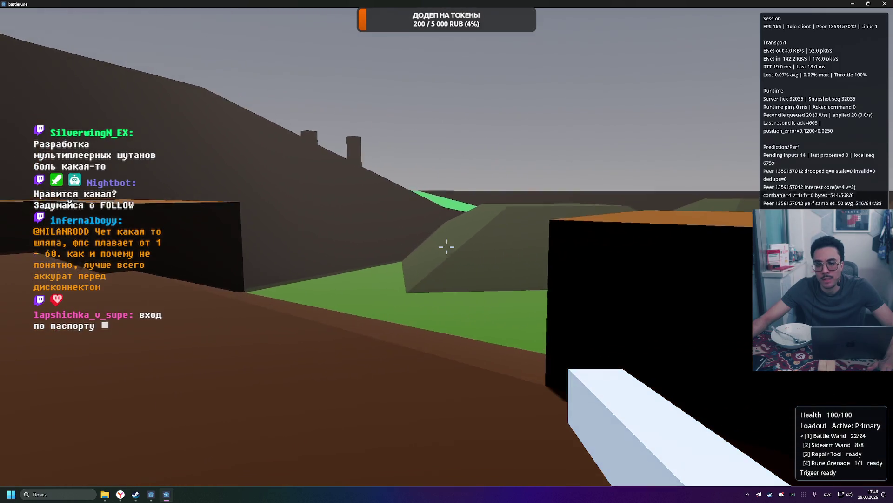
pyautogui.press('w')
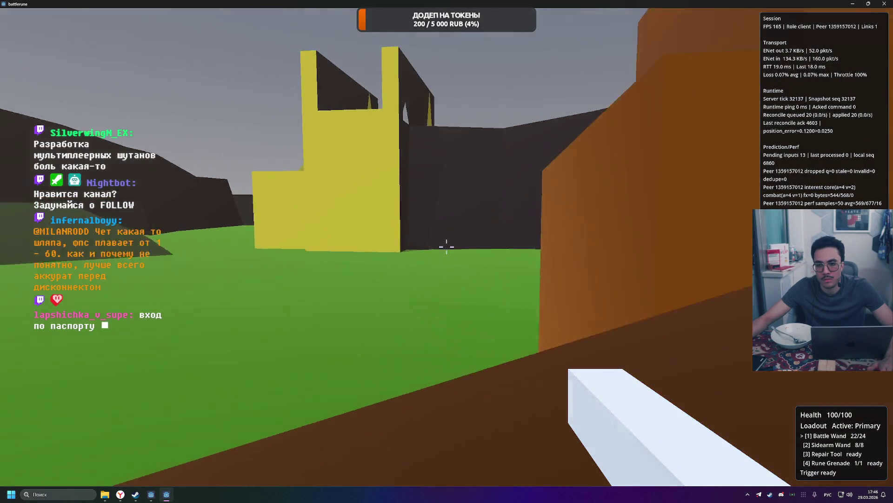
pyautogui.press('w')
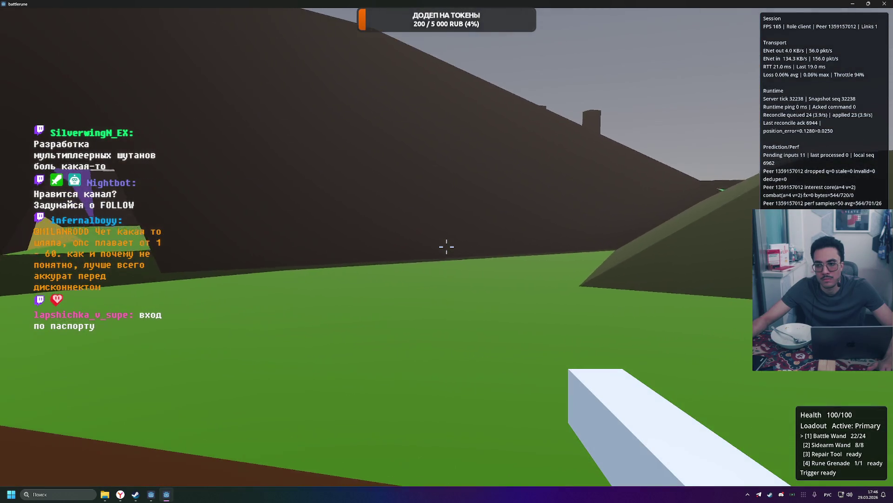
pyautogui.press('w')
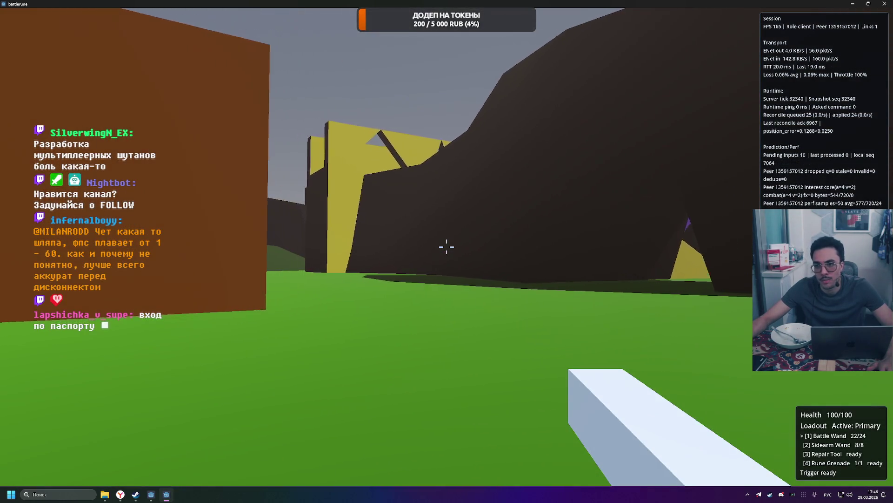
pyautogui.press('w')
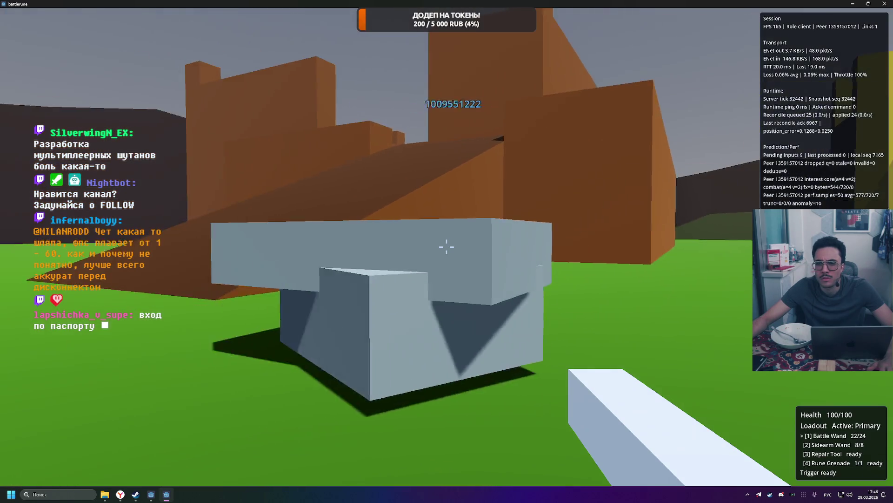
pyautogui.press('w')
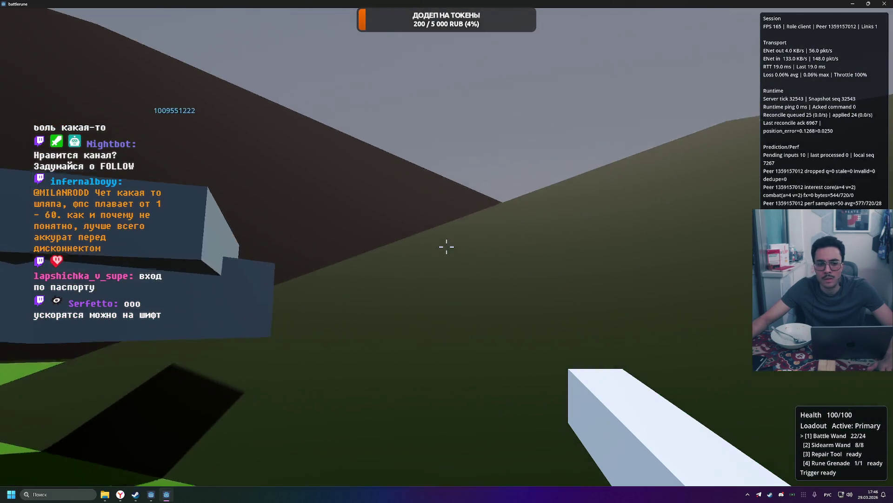
pyautogui.press('w')
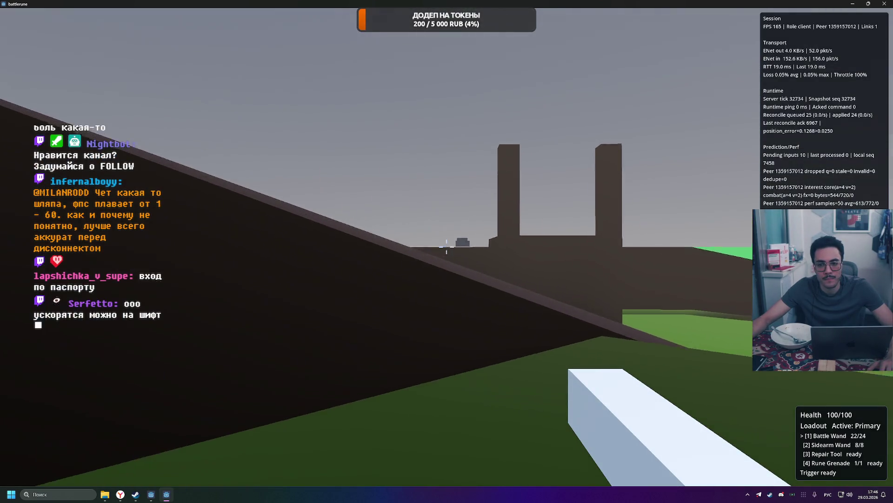
# Fire the last Battle Wand charges while moving toward the window-frame wall.
pyautogui.click(446, 247)
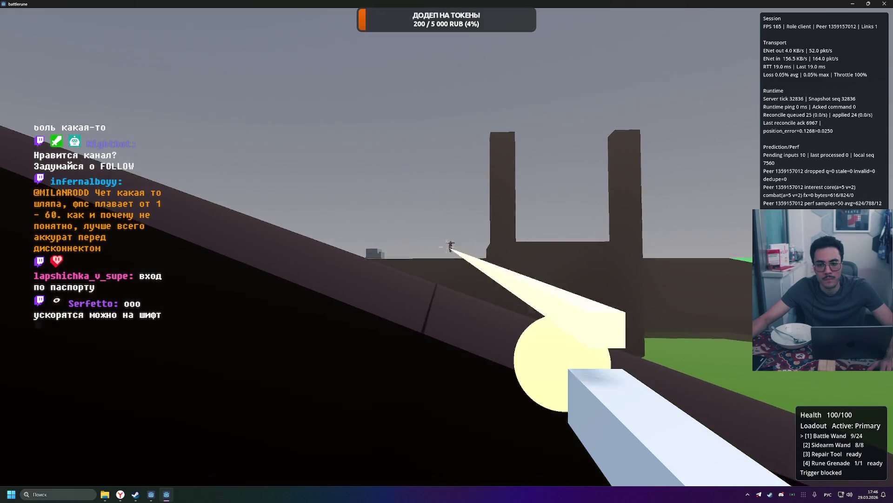
pyautogui.click(446, 247)
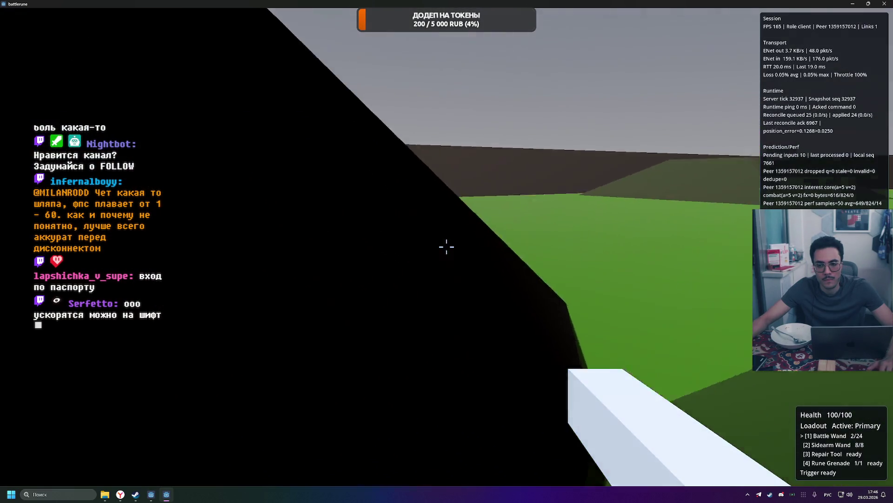
pyautogui.press('w')
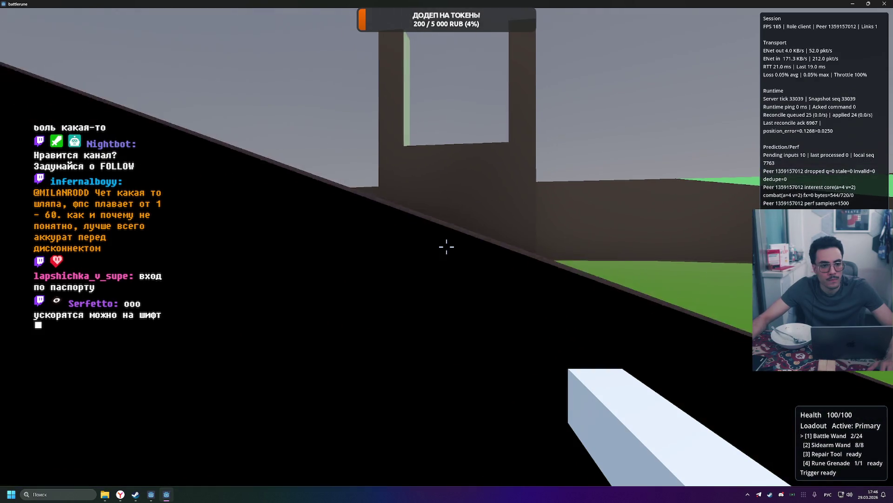
pyautogui.press('w')
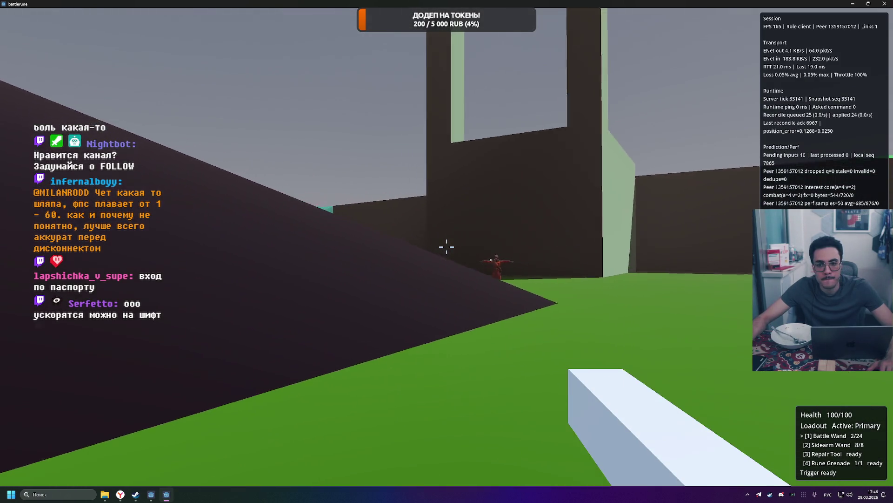
pyautogui.click(446, 247)
# Empty the Sidearm Wand at the approaching player, then switch back and reload the Battle Wand.
pyautogui.press('2')
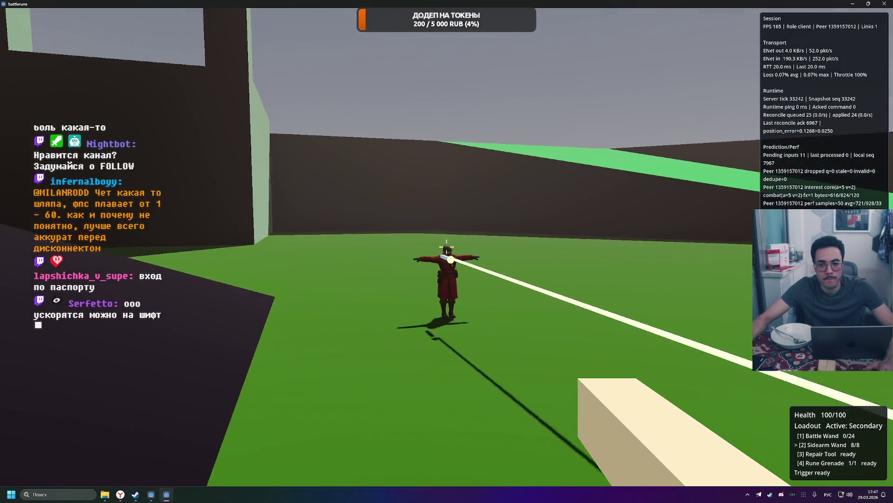
pyautogui.click(446, 247)
pyautogui.click(446, 247)
pyautogui.click(446, 246)
pyautogui.click(446, 247)
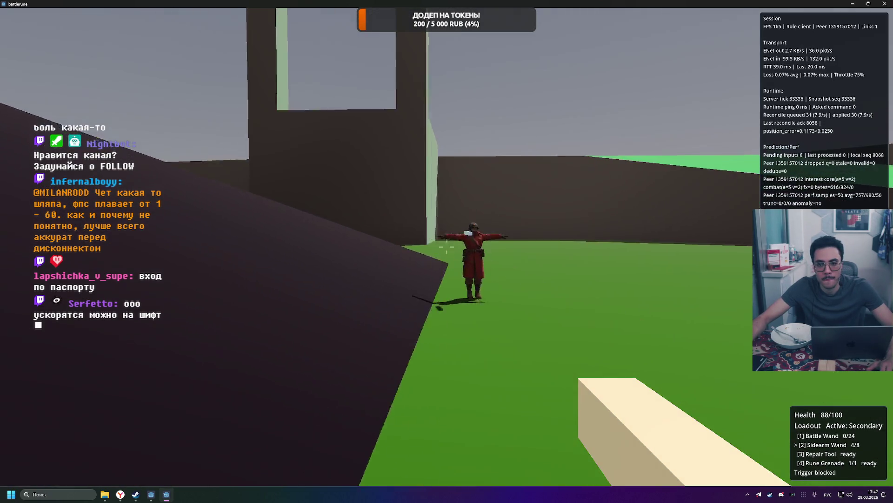
pyautogui.click(446, 247)
pyautogui.click(447, 247)
pyautogui.click(446, 246)
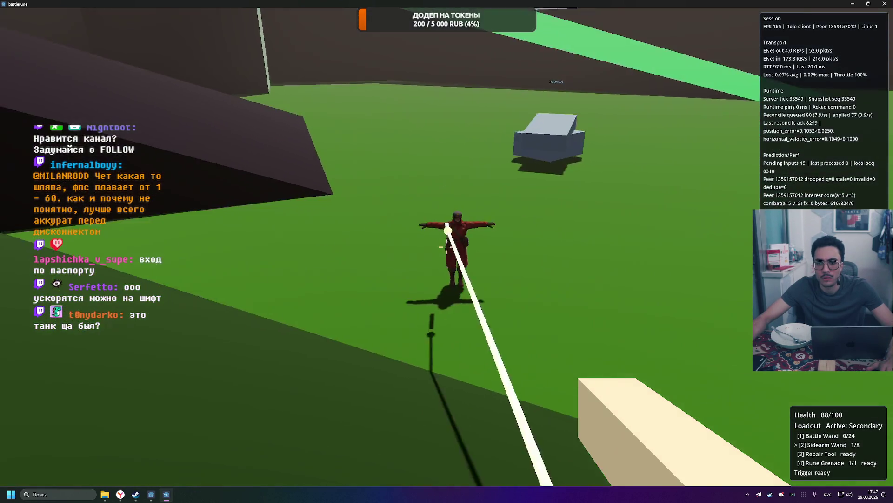
pyautogui.click(446, 246)
pyautogui.click(446, 247)
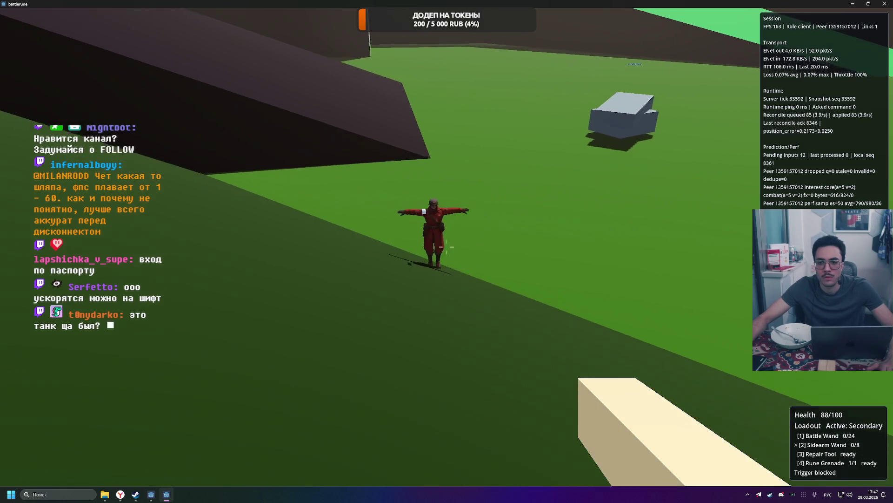
pyautogui.press('1')
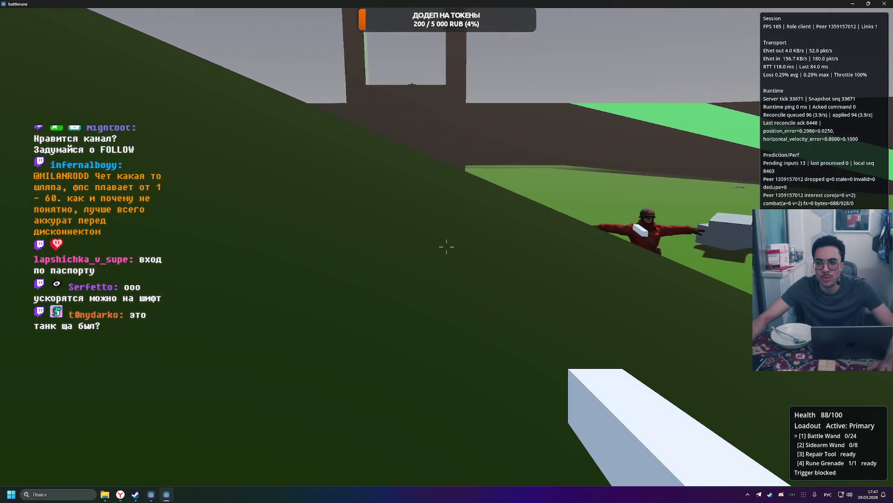
pyautogui.press('r')
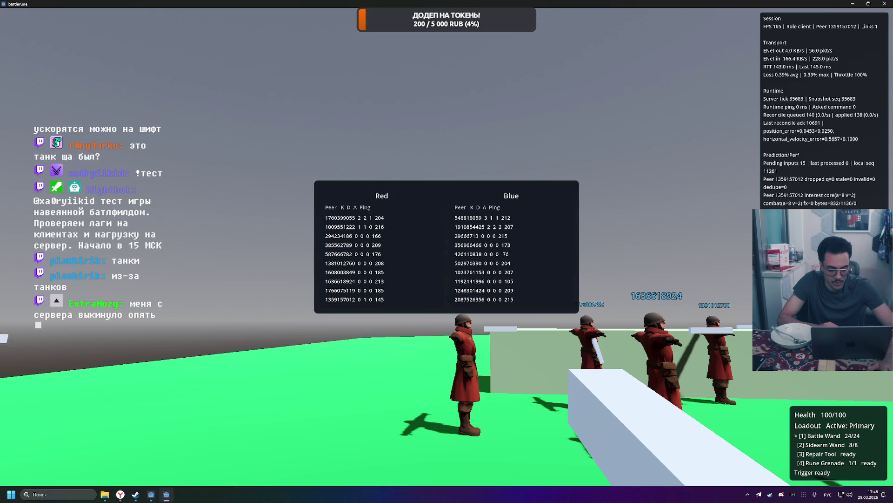
# Toggle the Red/Blue scoreboard to check pings as the client loses its server connection.
pyautogui.press('Tab')
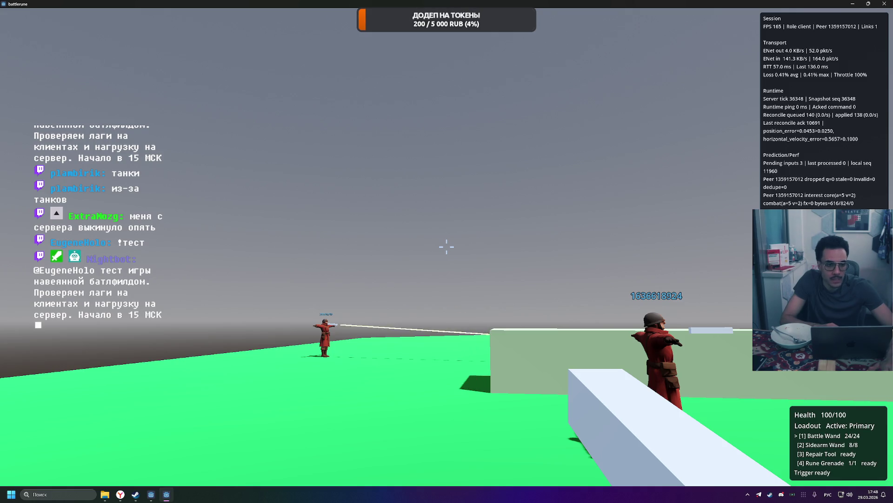
pyautogui.press('Tab')
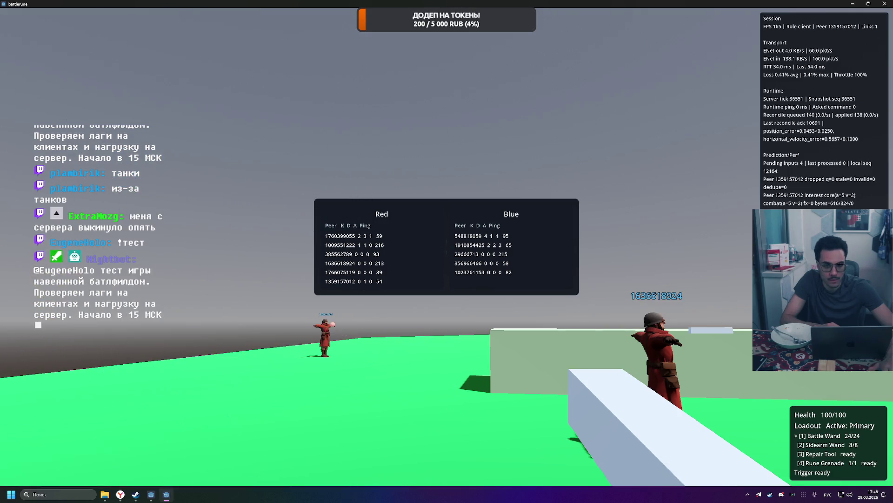
pyautogui.press('Tab')
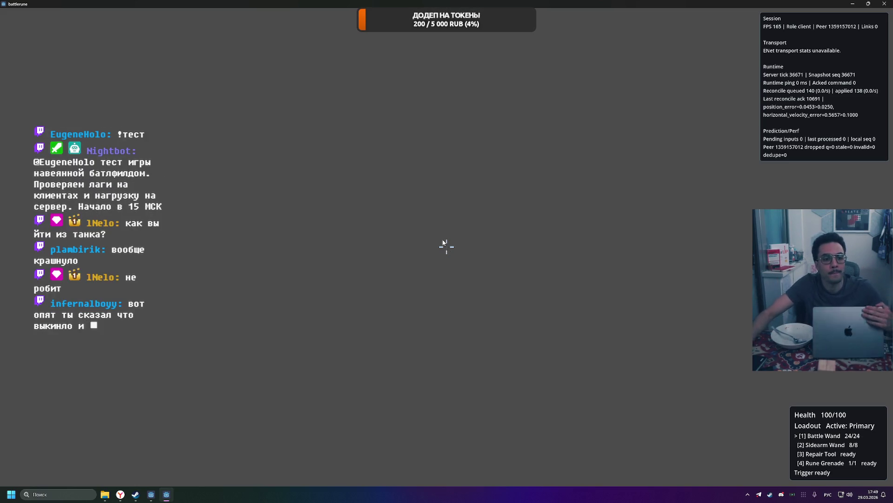
# Shrink the game window to reveal the desktop and scroll through the console log.
pyautogui.moveTo(541, 6); pyautogui.dragTo(565, 87)
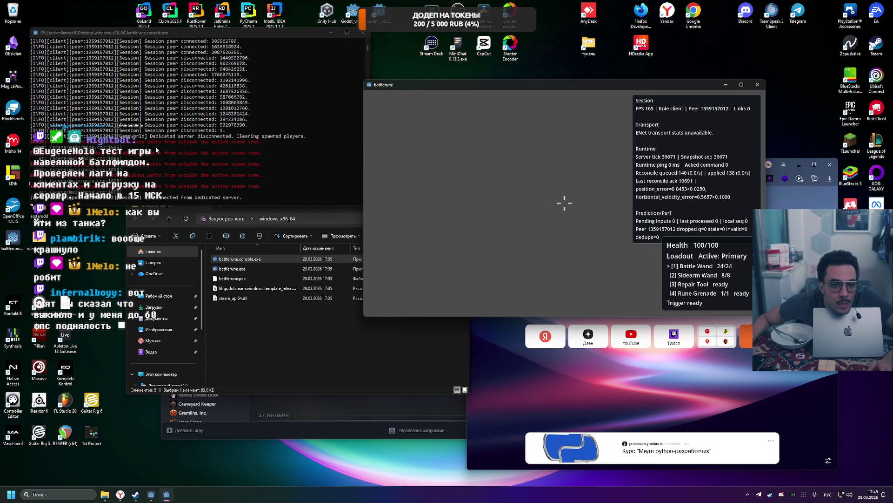
pyautogui.scroll(15, 192, 161)
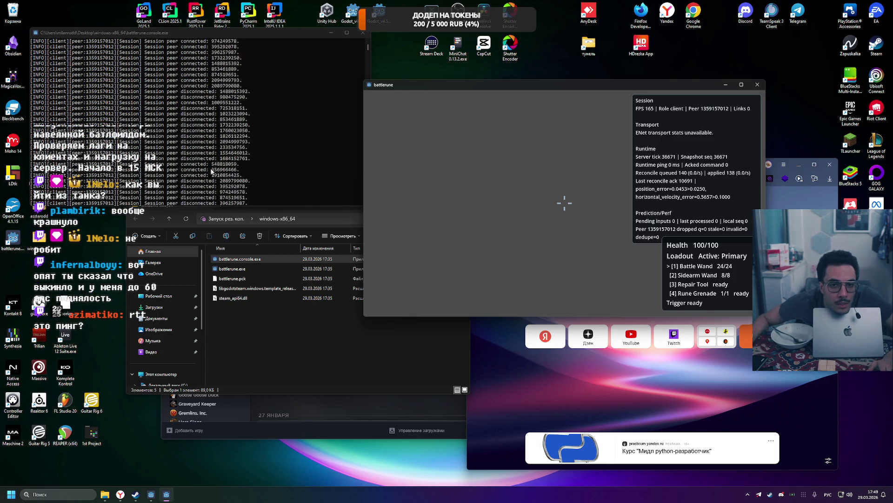
pyautogui.scroll(-15, 211, 166)
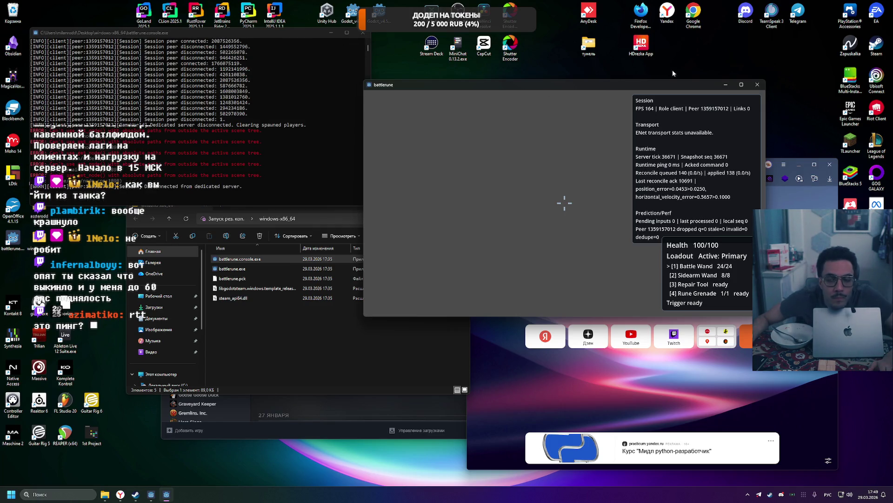
# Open and close the in-game menu, then quit the game client and its console.
pyautogui.press('Escape')
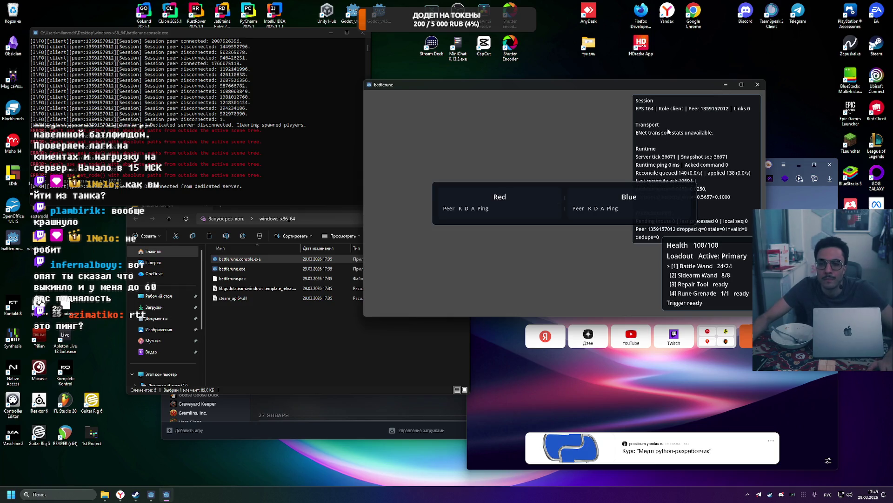
pyautogui.press('Escape')
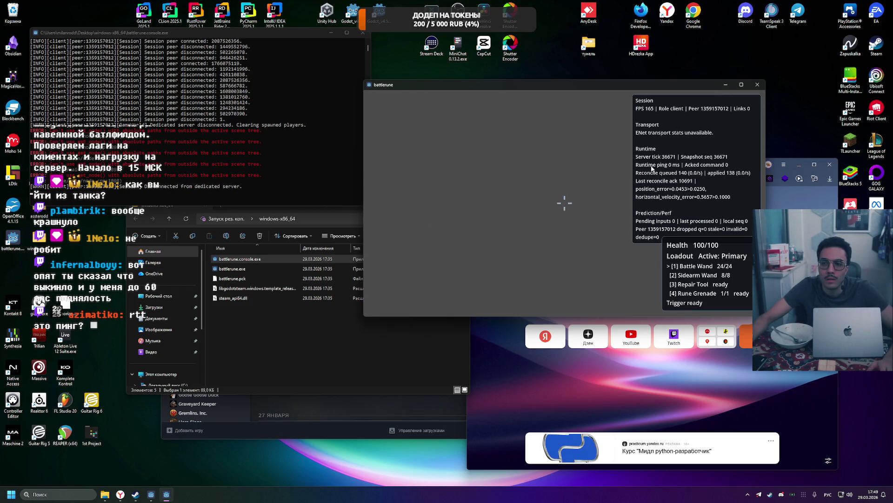
pyautogui.hotkey('alt', 'F4')
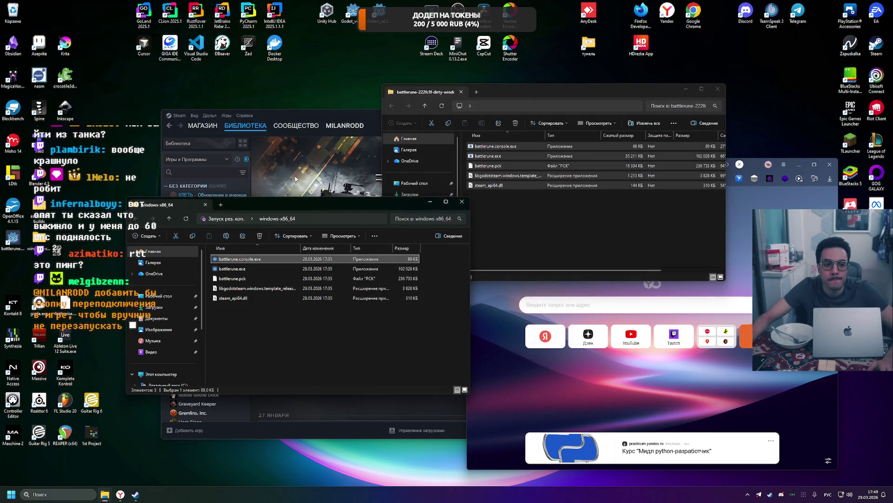
# Relaunch battlerune.console.exe past the security warning and maximise the game window.
pyautogui.doubleClick(289, 259)
pyautogui.click(469, 251)
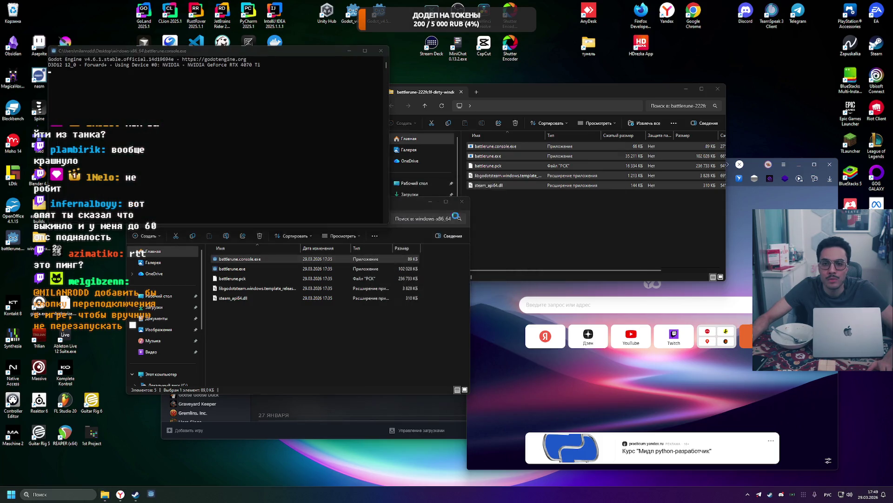
pyautogui.press('Escape')
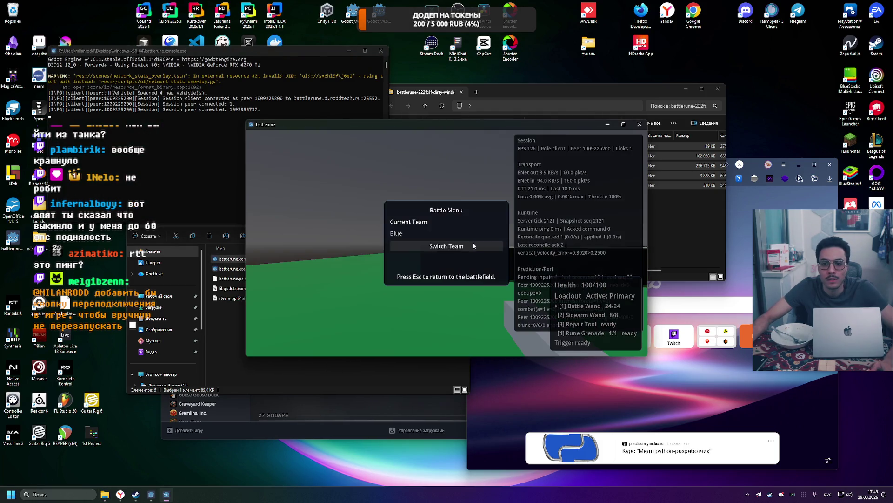
pyautogui.doubleClick(519, 127)
pyautogui.press('Escape')
# Check the scoreboard, strafe left across the field, and fire toward the purple tower.
pyautogui.press('Tab')
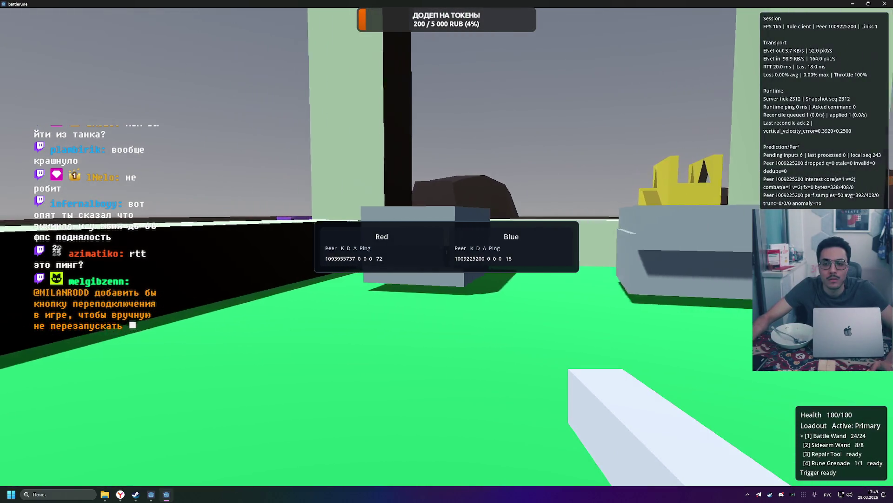
pyautogui.press('a')
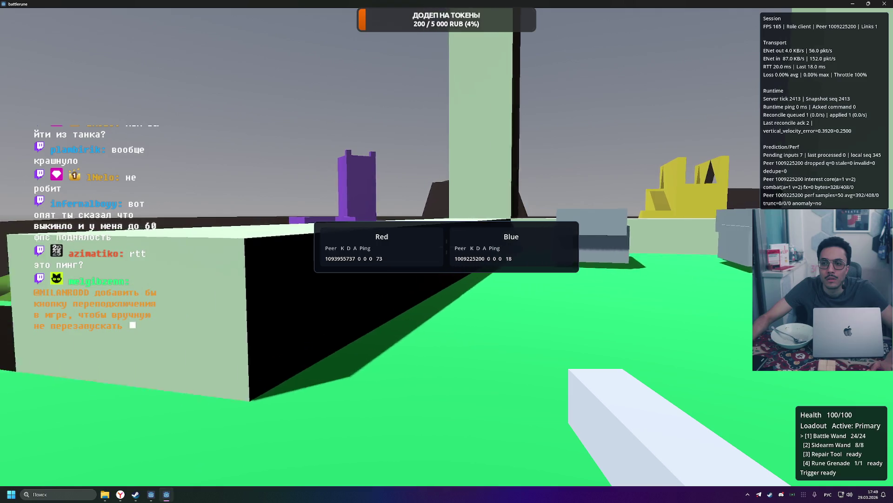
pyautogui.press('a')
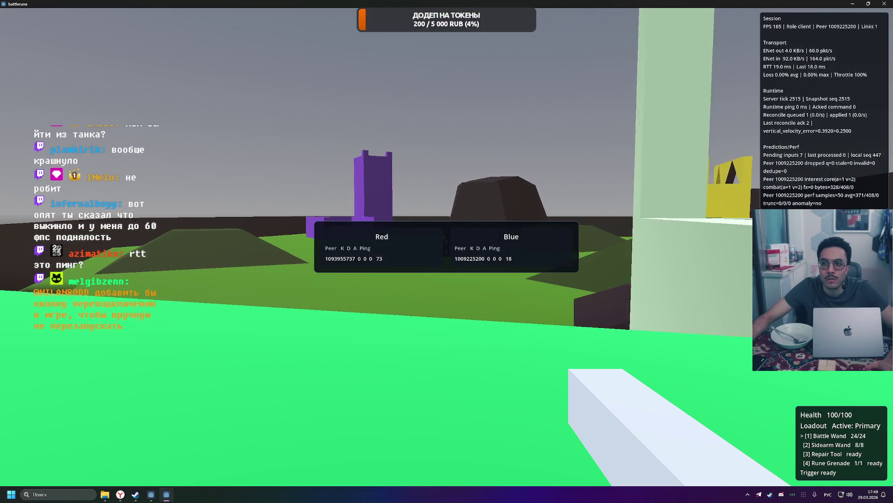
pyautogui.press('Tab')
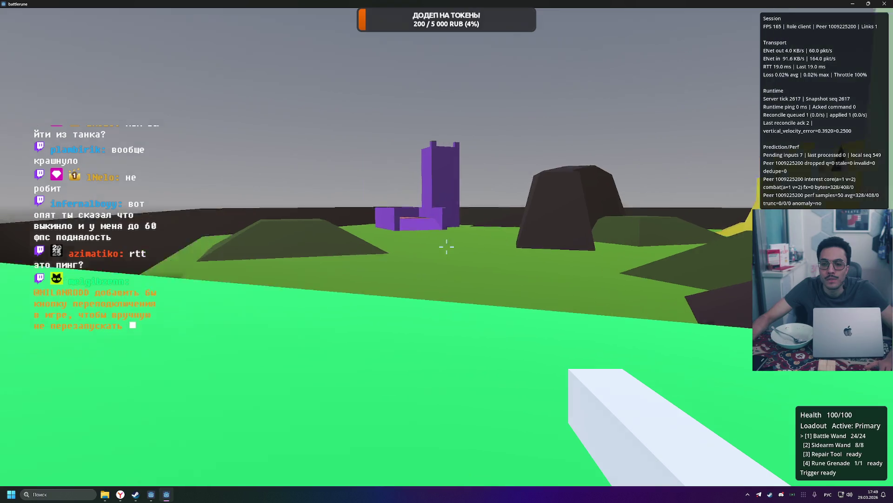
pyautogui.click(447, 246)
pyautogui.press('Tab')
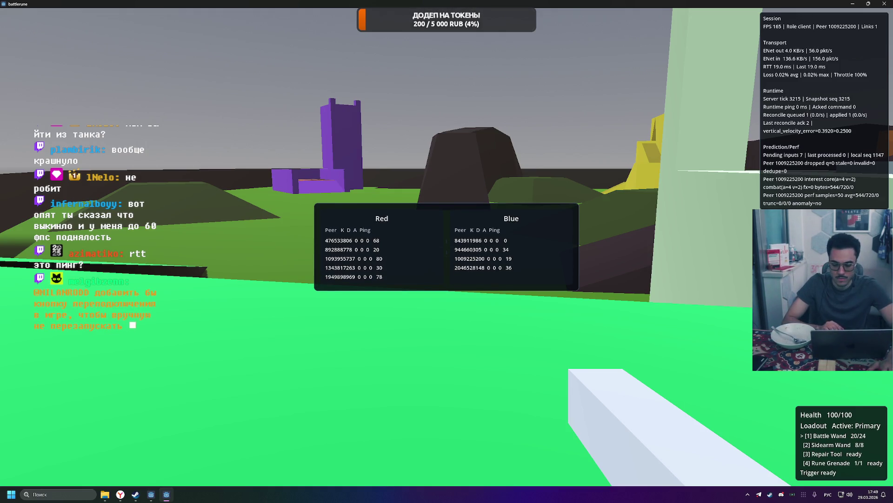
# Close the scoreboard, then reopen it to see the newly joined players' pings.
pyautogui.press('Tab')
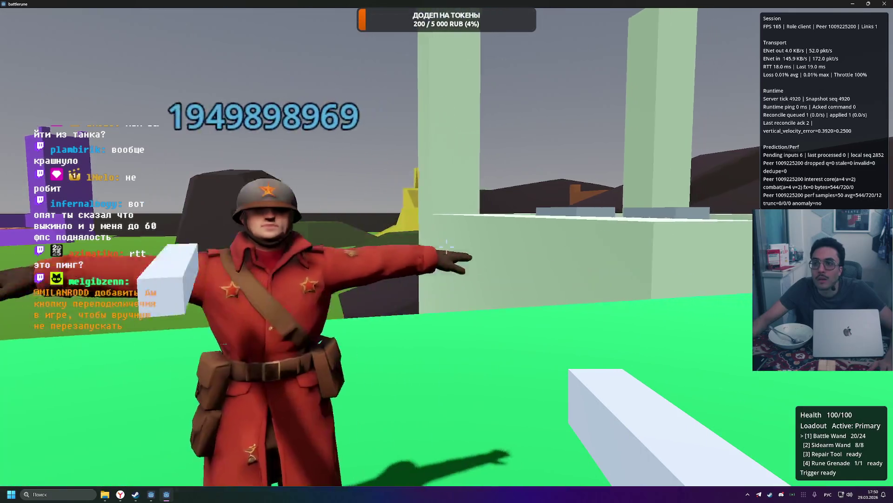
pyautogui.press('Tab')
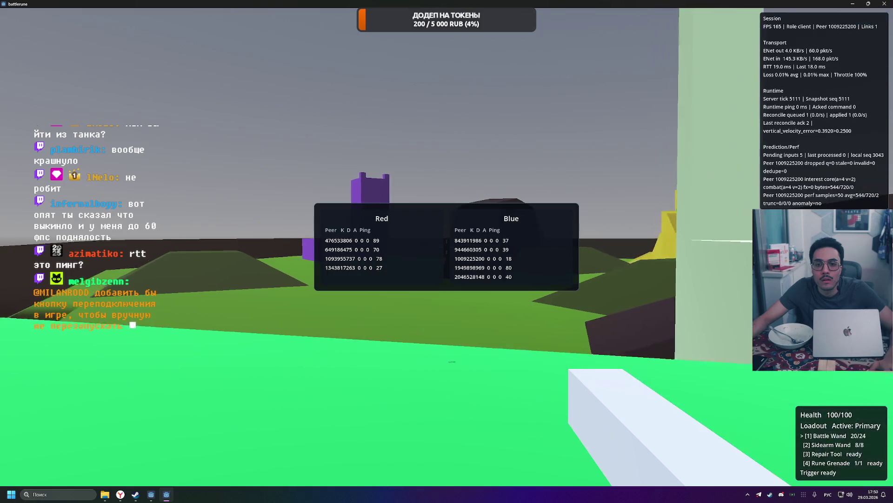
pyautogui.press('Tab')
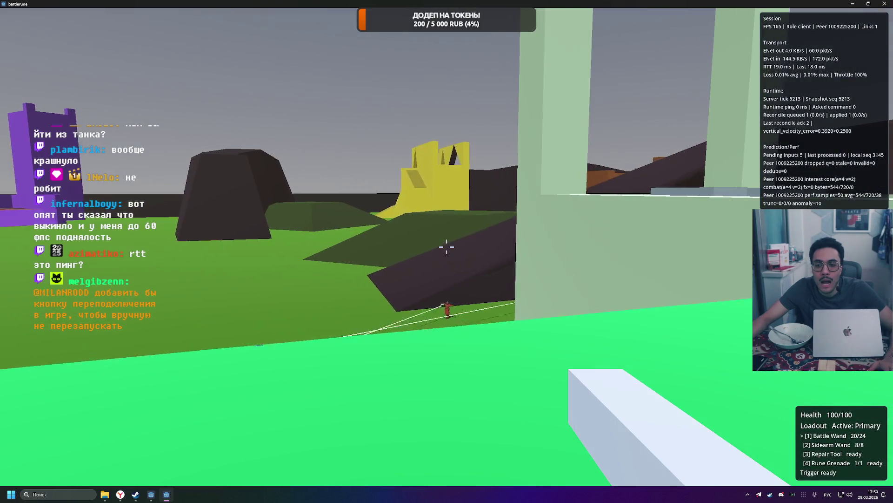
# Advance toward the yellow castle firing Battle Wand shots at enemies, then show scoreboard pings.
pyautogui.press('w')
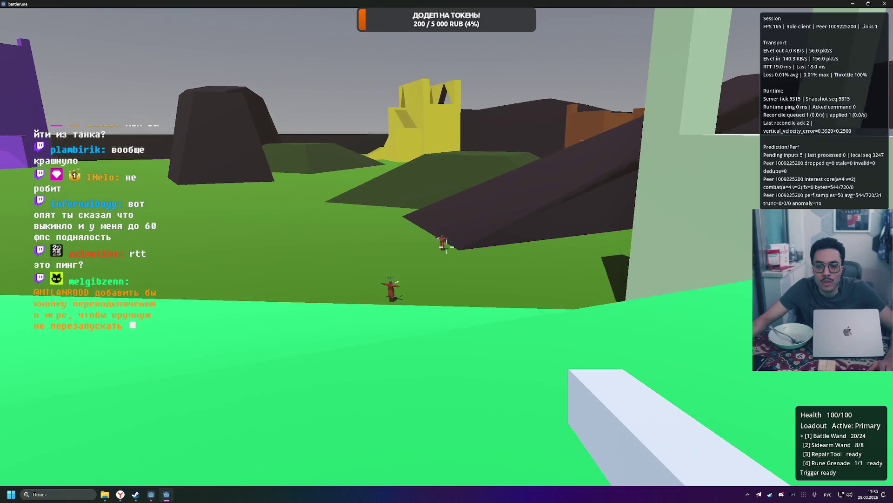
pyautogui.click(446, 246)
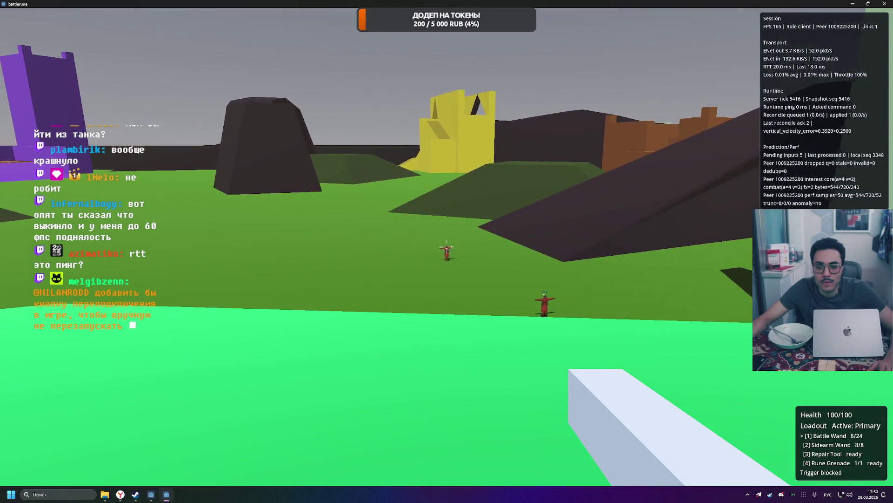
pyautogui.click(446, 247)
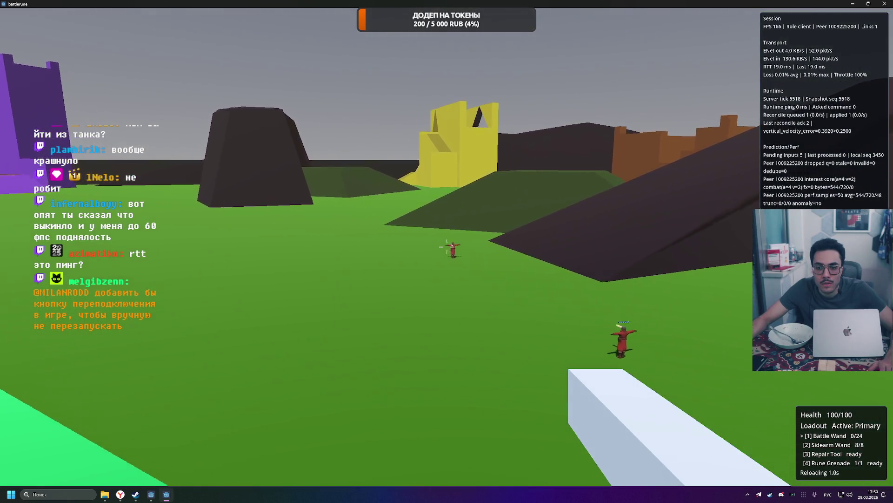
pyautogui.click(446, 247)
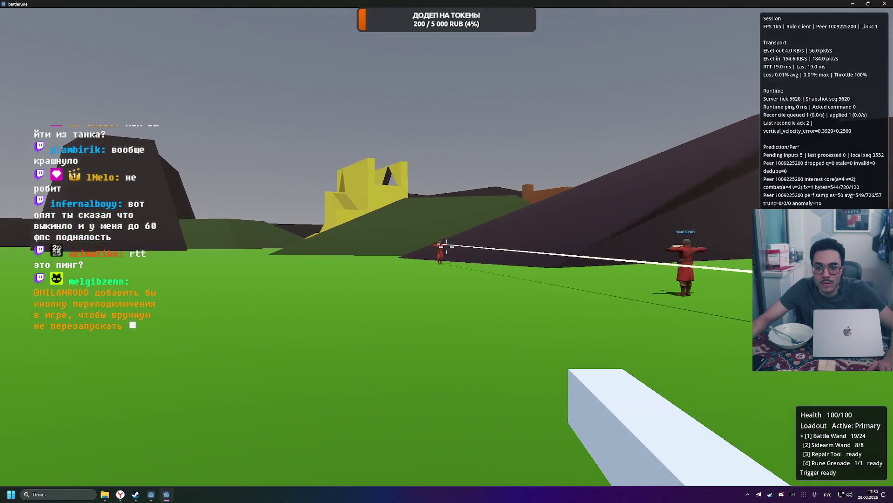
pyautogui.click(446, 246)
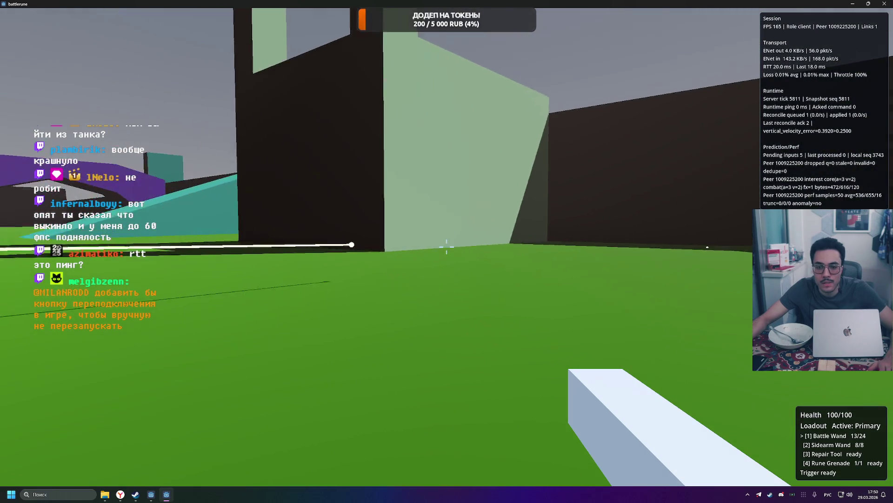
pyautogui.click(446, 247)
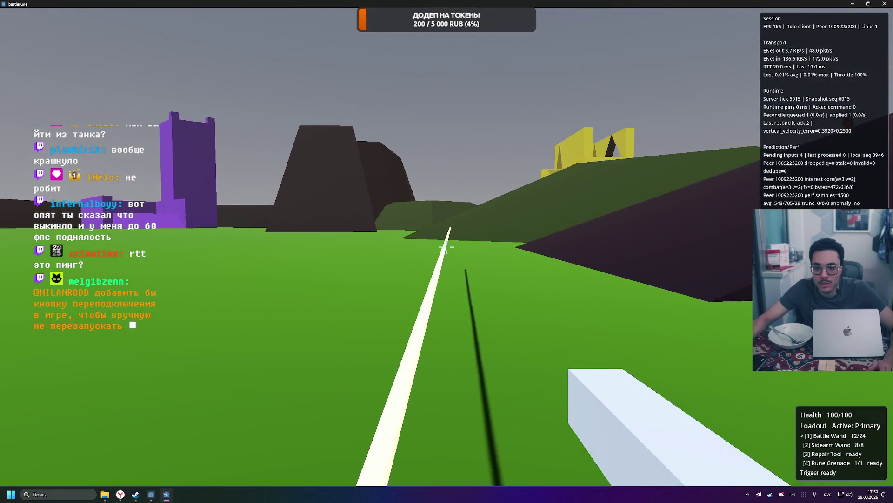
pyautogui.click(446, 247)
pyautogui.click(446, 247)
pyautogui.click(447, 247)
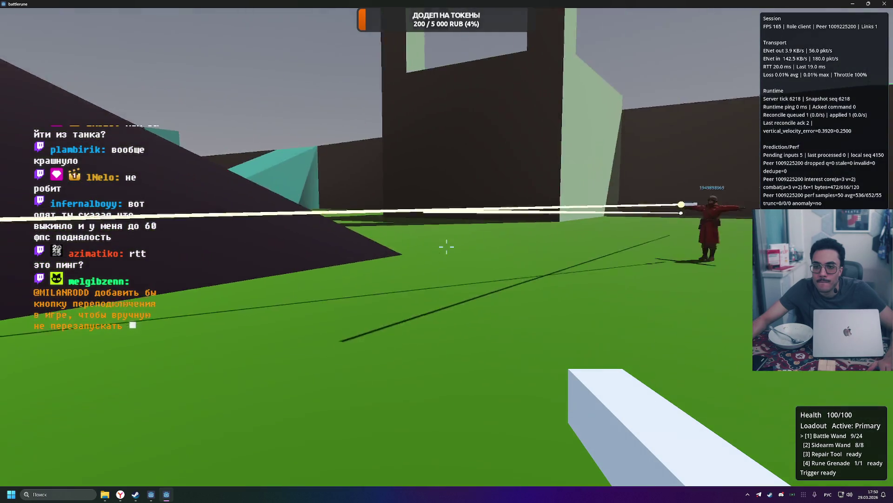
pyautogui.press('Tab')
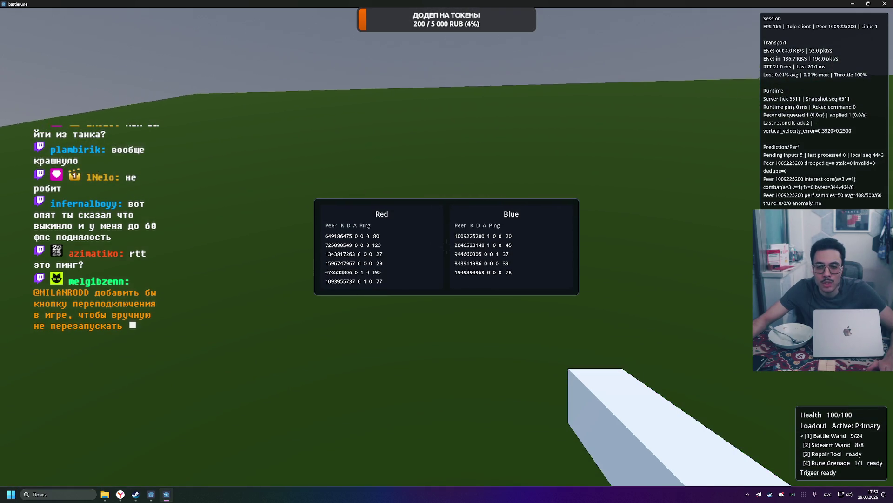
# Toggle the scoreboard several times to compare each peer's ping.
pyautogui.press('Tab')
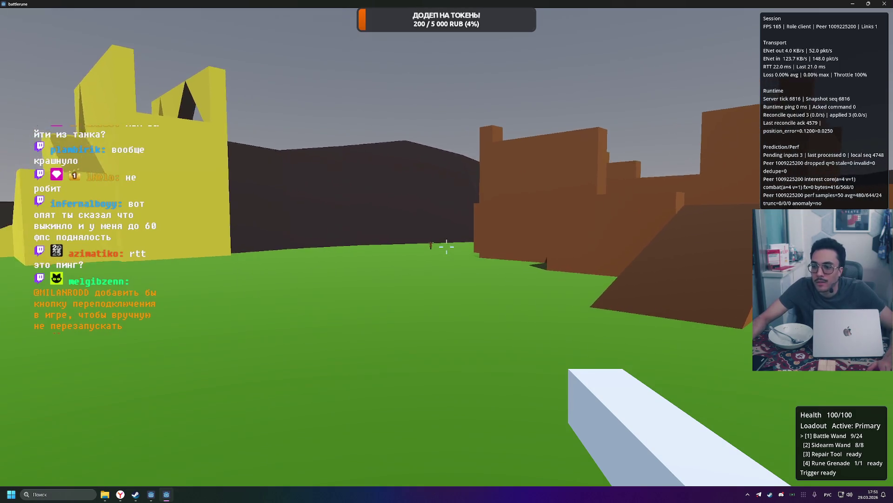
pyautogui.press('Tab')
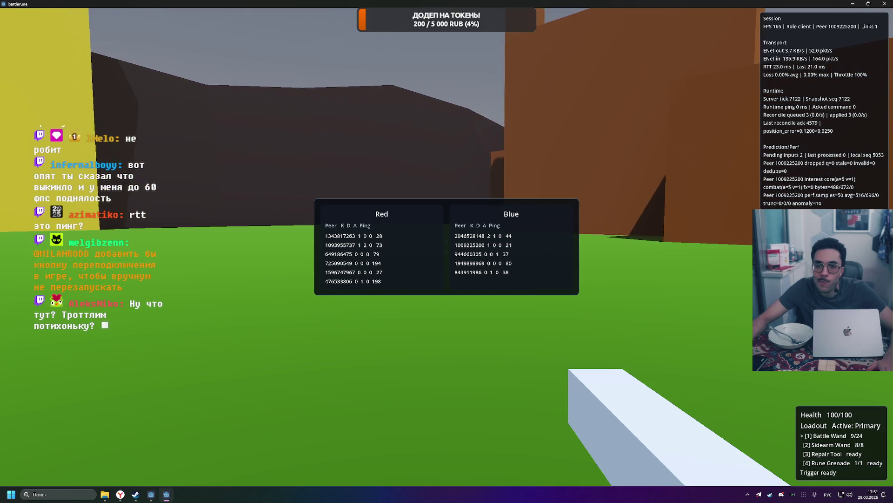
pyautogui.press('Tab')
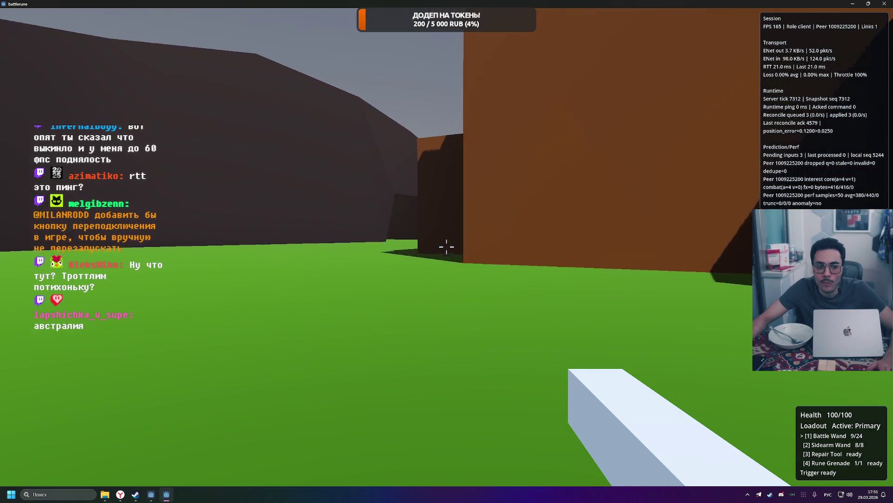
pyautogui.press('Tab')
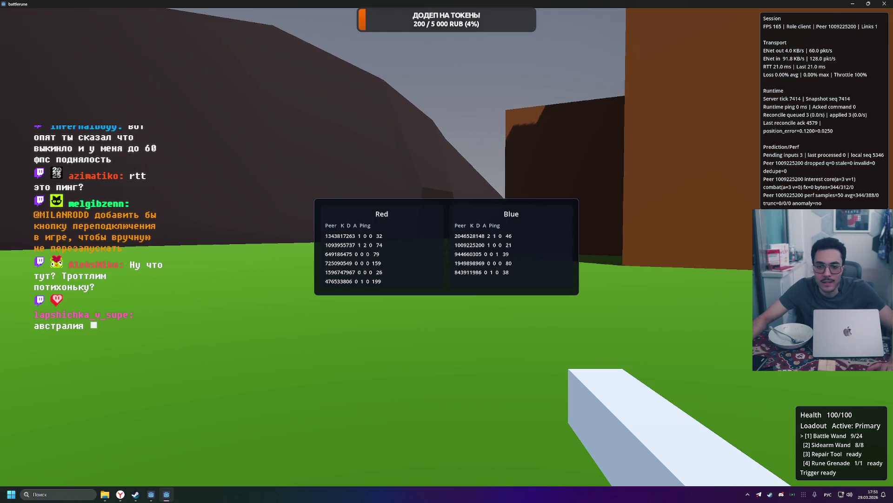
pyautogui.press('Tab')
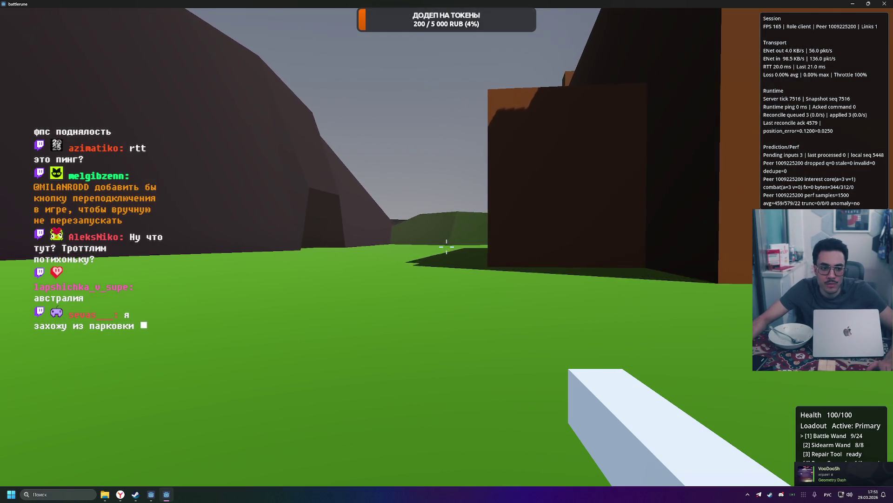
# Fire off the remaining Battle Wand charges while turning, then reload.
pyautogui.click(446, 246)
pyautogui.click(446, 247)
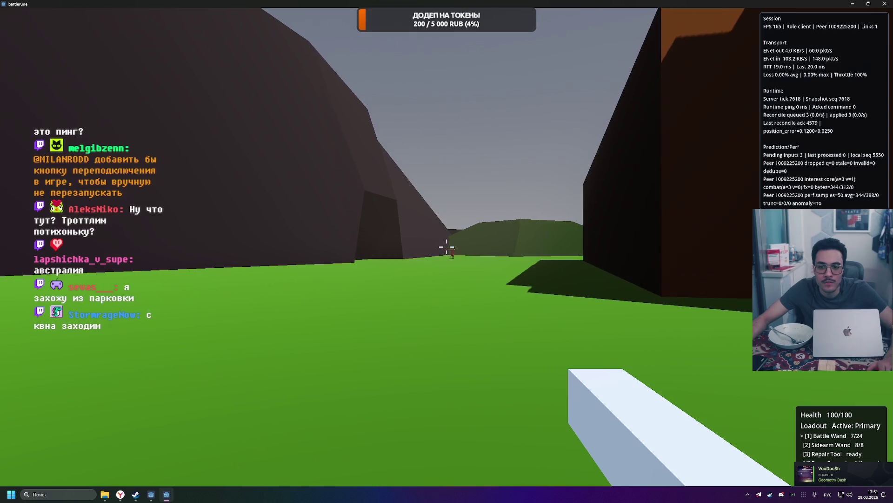
pyautogui.click(446, 246)
pyautogui.press('r')
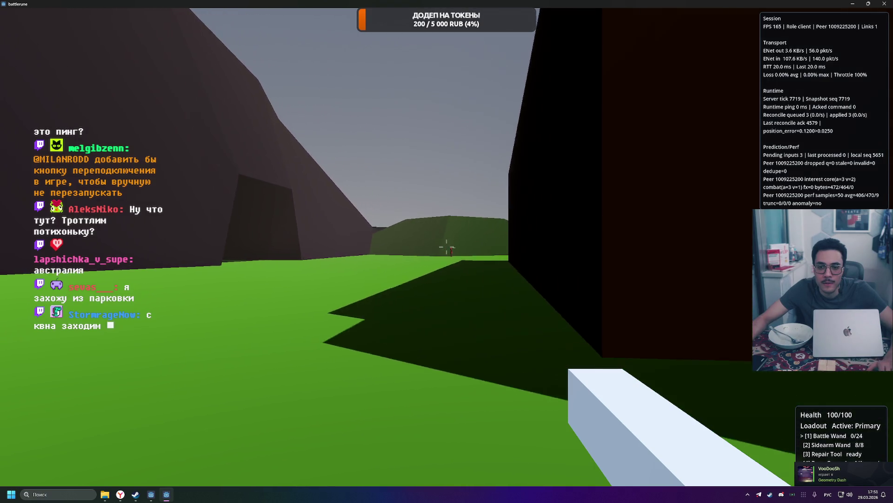
# Walk past the dark building and up the brown ramp into the orange-walled corridor.
pyautogui.press('w')
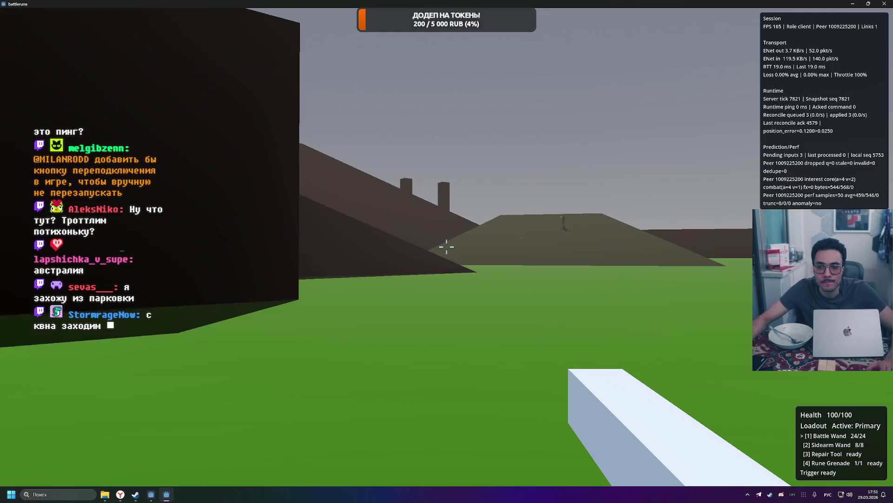
pyautogui.press('w')
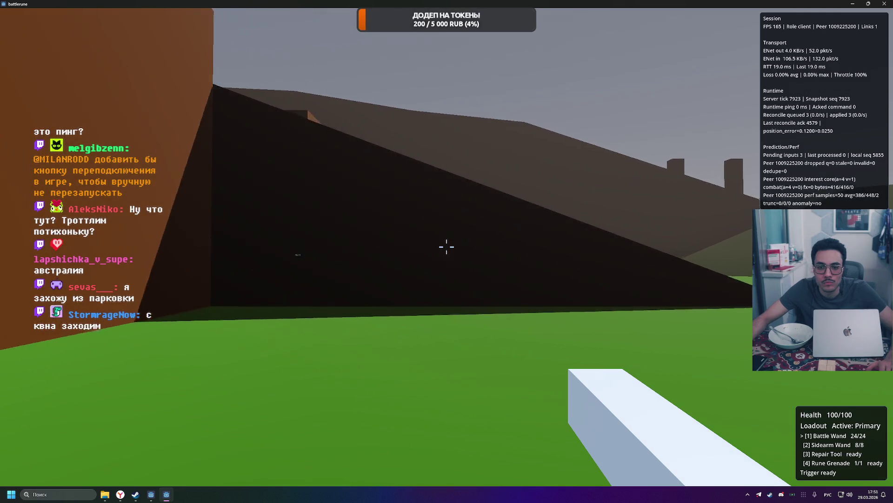
pyautogui.press('w')
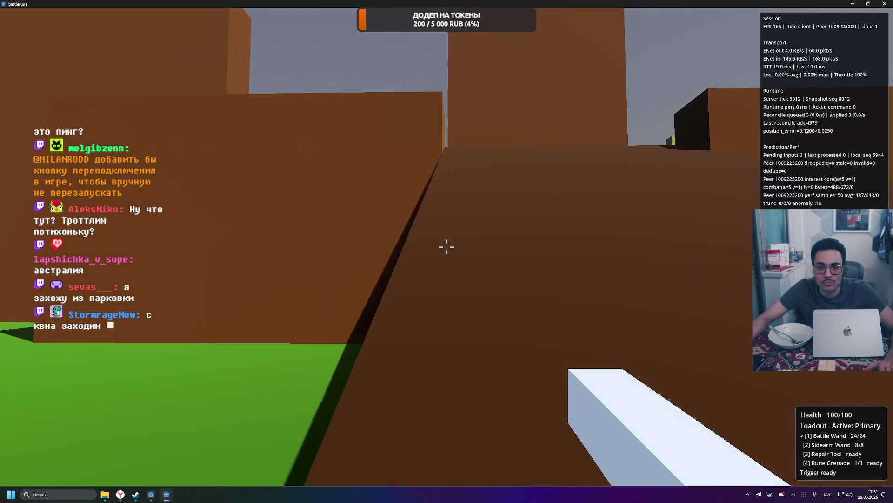
pyautogui.press('w')
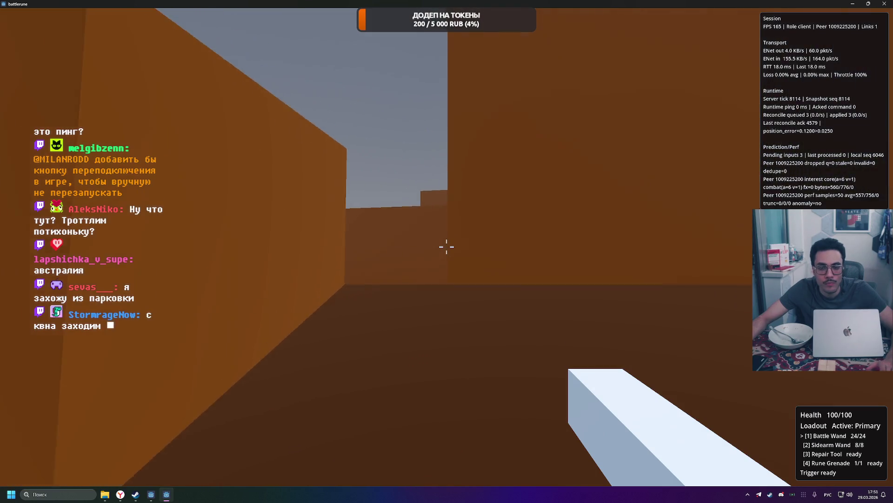
pyautogui.press('Tab')
pyautogui.press('w')
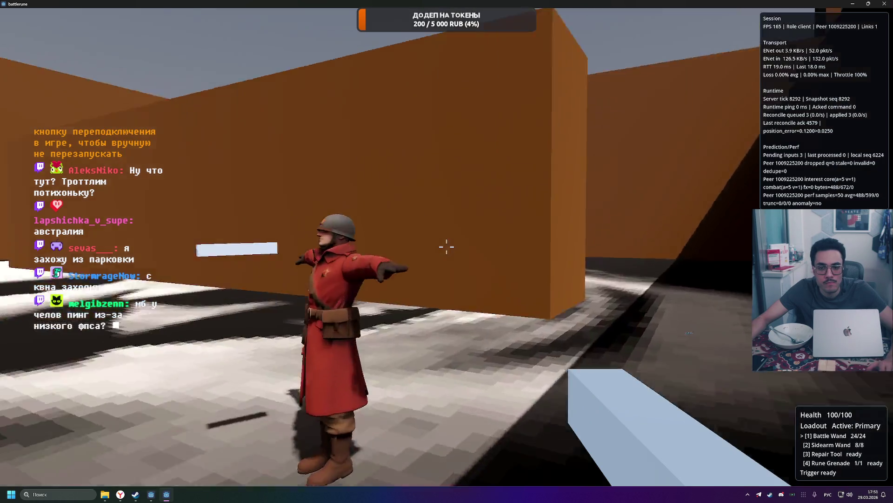
# Shoot the red-coated player in the corridor and valley, then reload to 24/24.
pyautogui.click(446, 247)
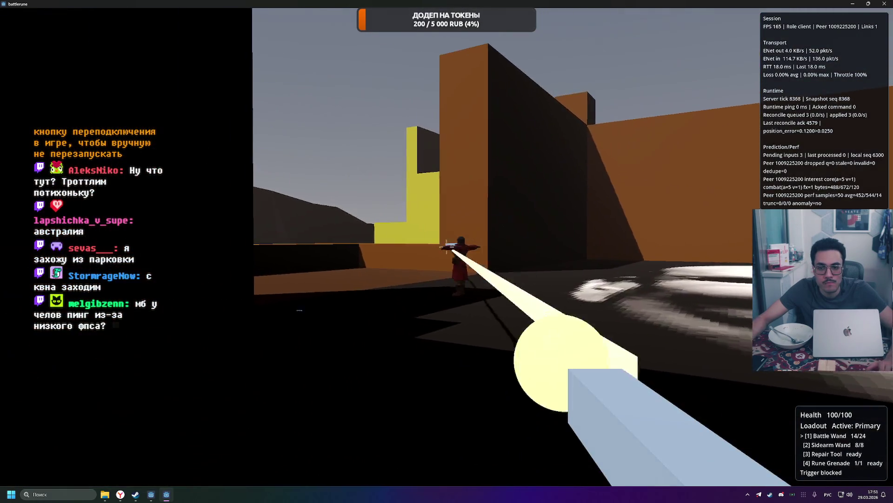
pyautogui.click(447, 247)
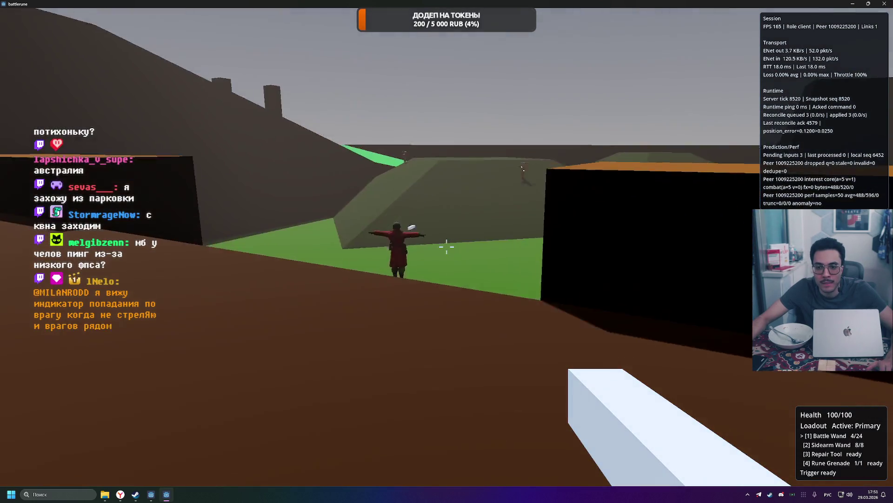
pyautogui.click(447, 246)
pyautogui.press('r')
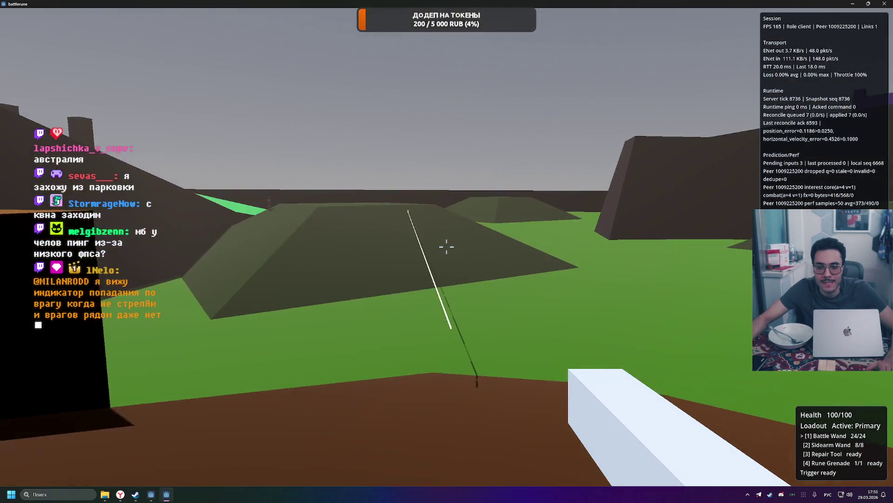
# Fire four Battle Wand shots toward the low hill, then show the scoreboard.
pyautogui.click(447, 247)
pyautogui.click(447, 246)
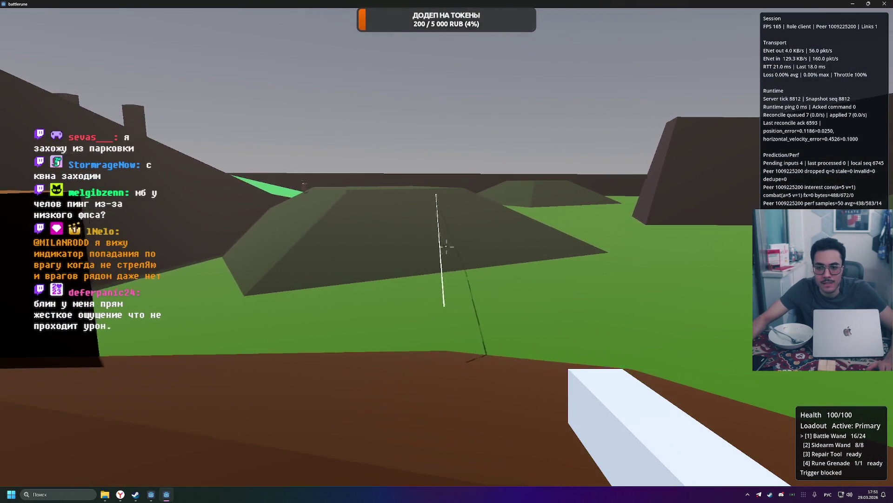
pyautogui.click(446, 246)
pyautogui.click(446, 246)
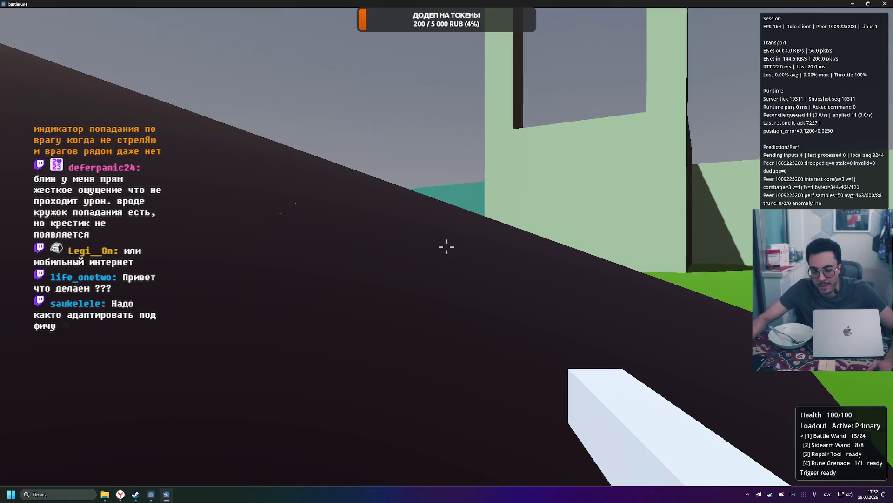
pyautogui.press('Tab')
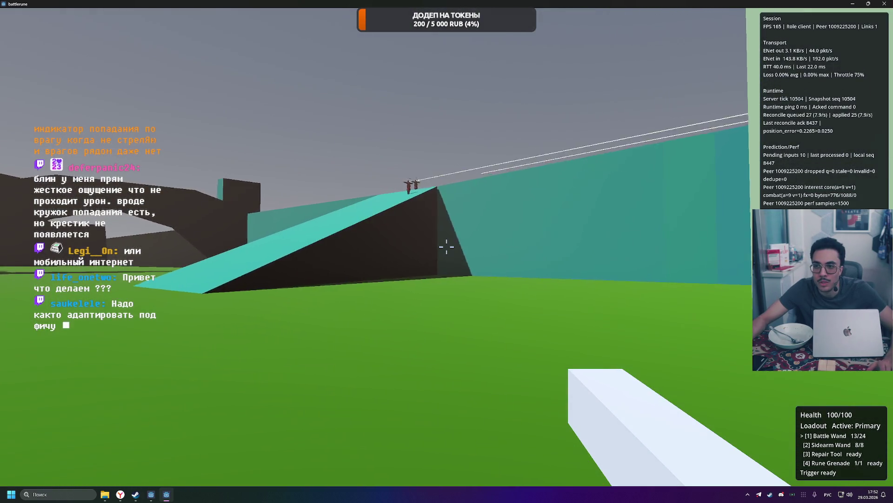
# Walk up the teal ramp toward the nearer enemy, checking the team scoreboard pings.
pyautogui.press('w')
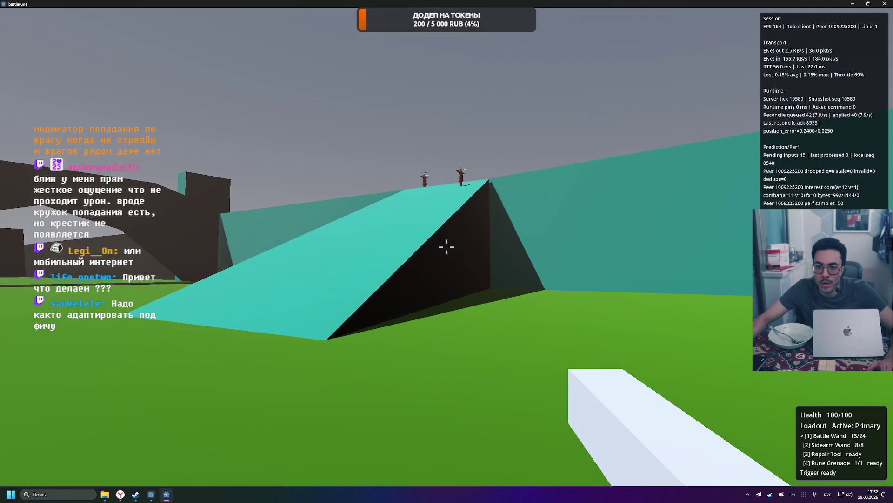
pyautogui.press('w')
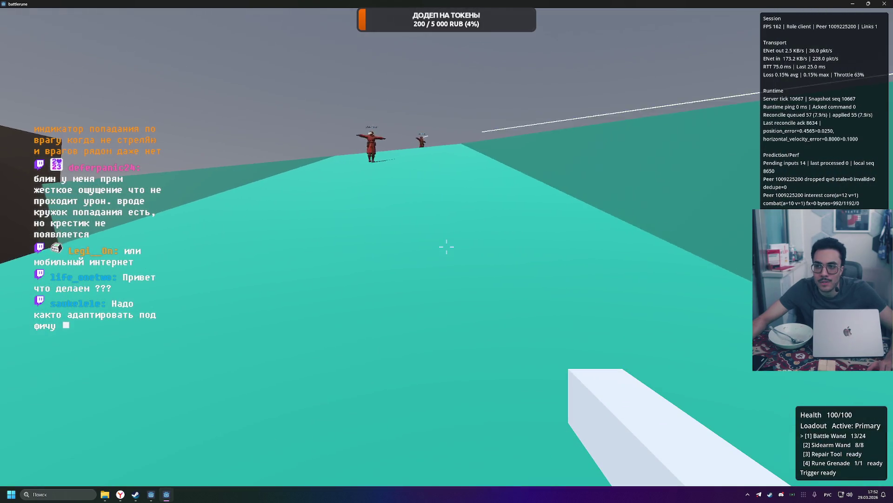
pyautogui.press('w')
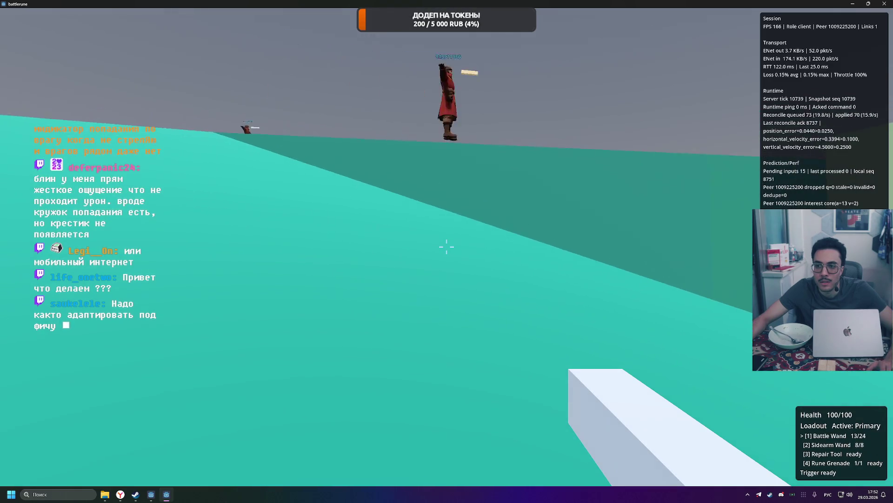
pyautogui.press('Tab')
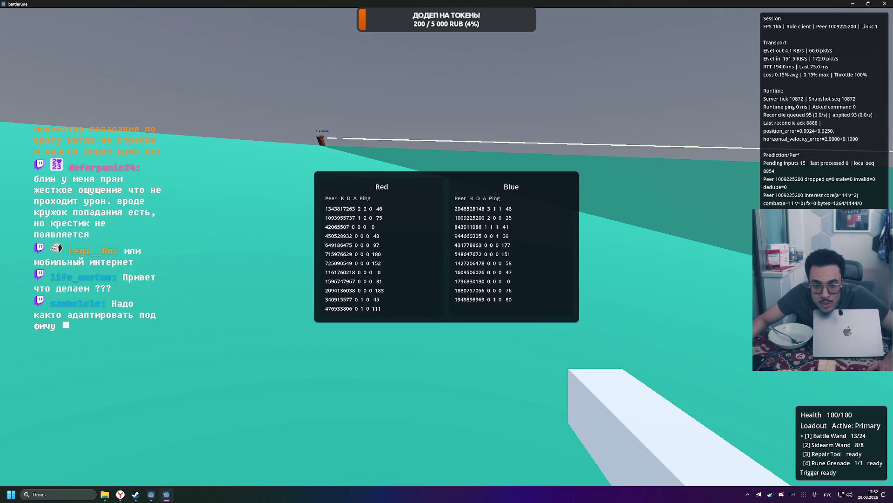
pyautogui.press('Tab')
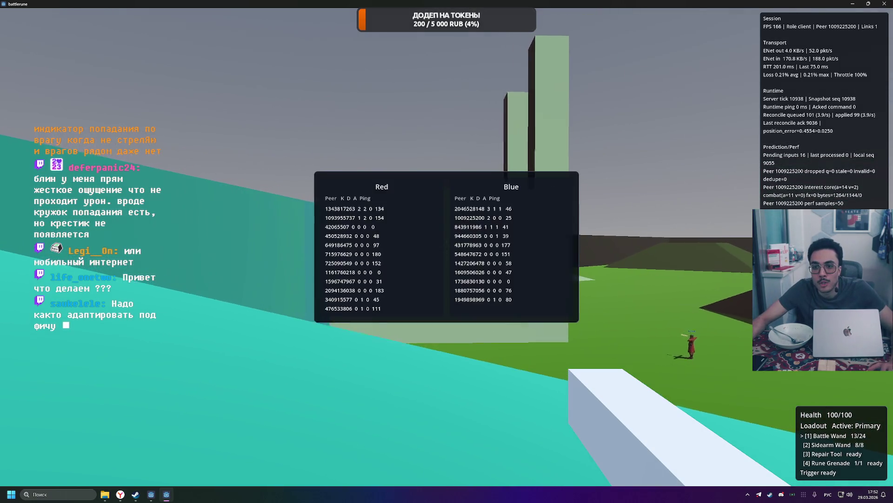
pyautogui.press('w')
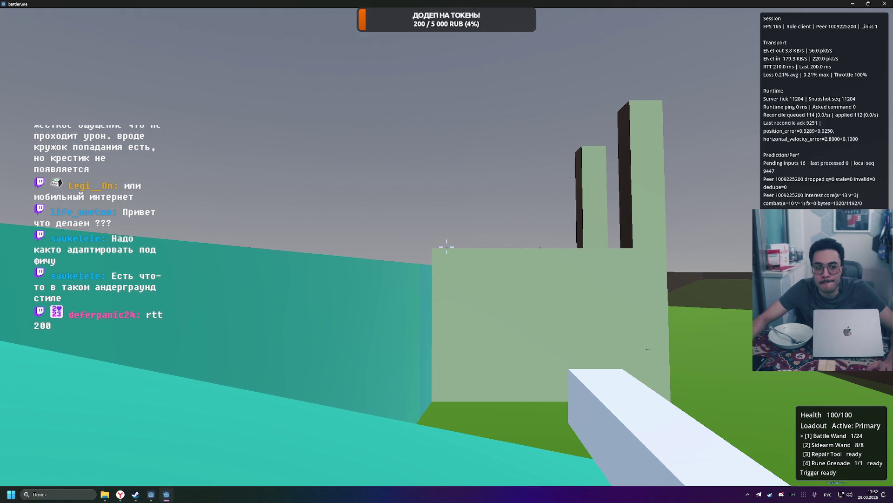
# Keep checking Red/Blue scoreboard pings en route to the brown fortress, RTT about 20 ms.
pyautogui.press('Tab')
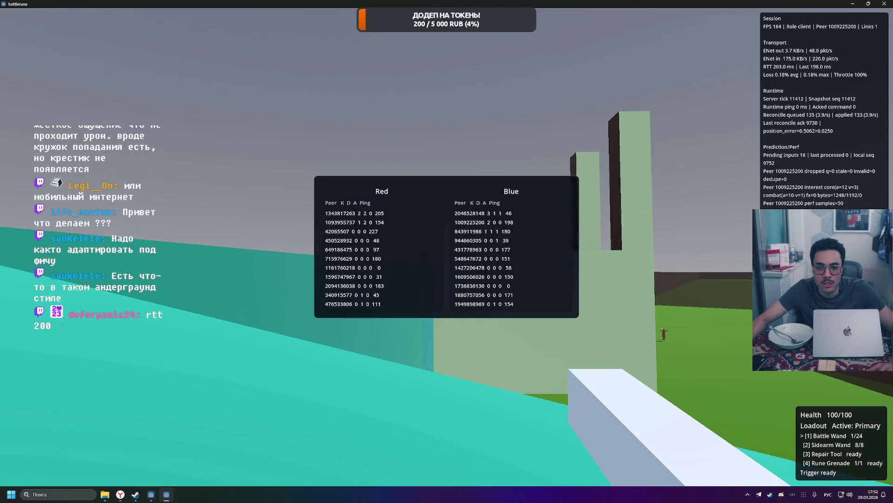
pyautogui.press('Tab')
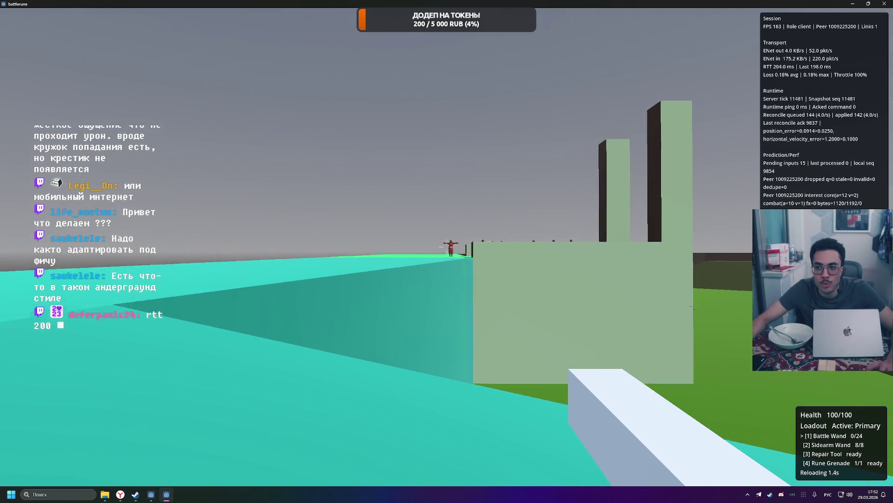
pyautogui.press('Tab')
pyautogui.press('Tab')
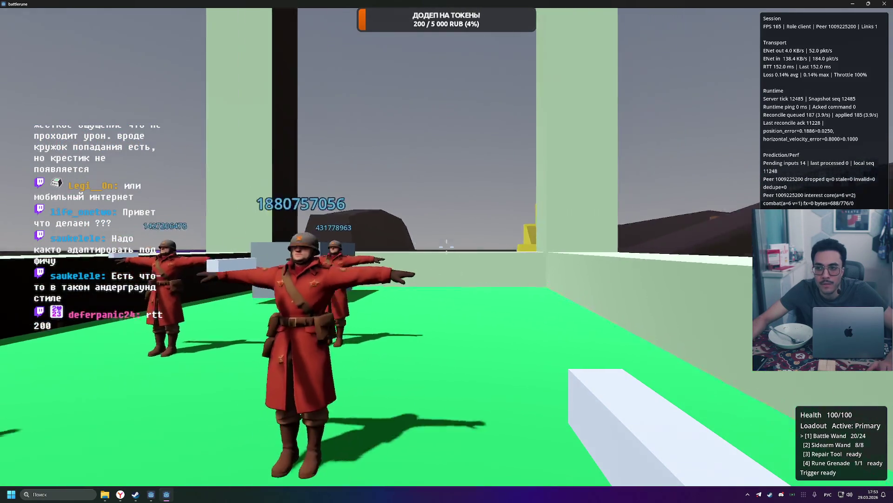
pyautogui.press('Tab')
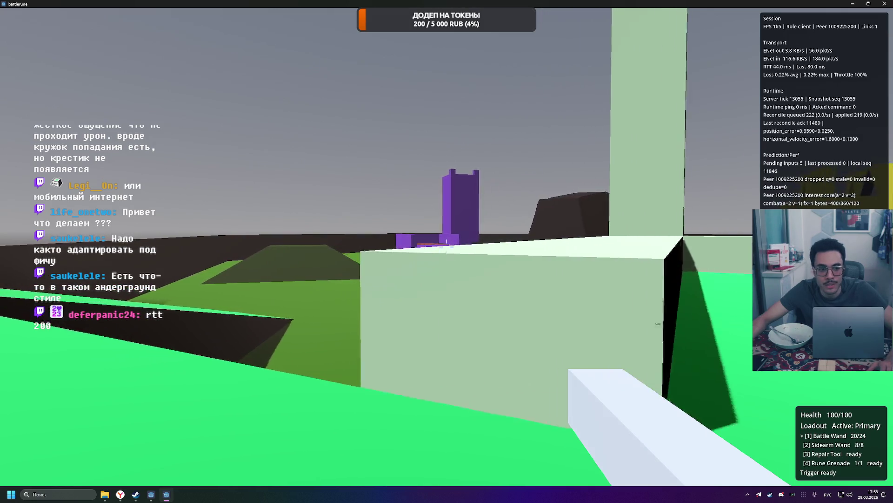
pyautogui.press('Tab')
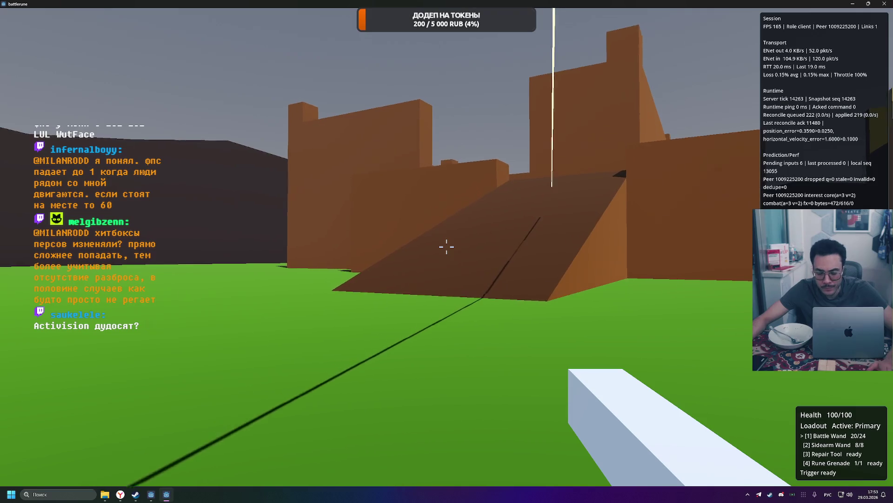
# Recheck the Red/Blue scoreboard in the checkered arena, now showing a sixth Blue peer at 69 ms.
pyautogui.press('Tab')
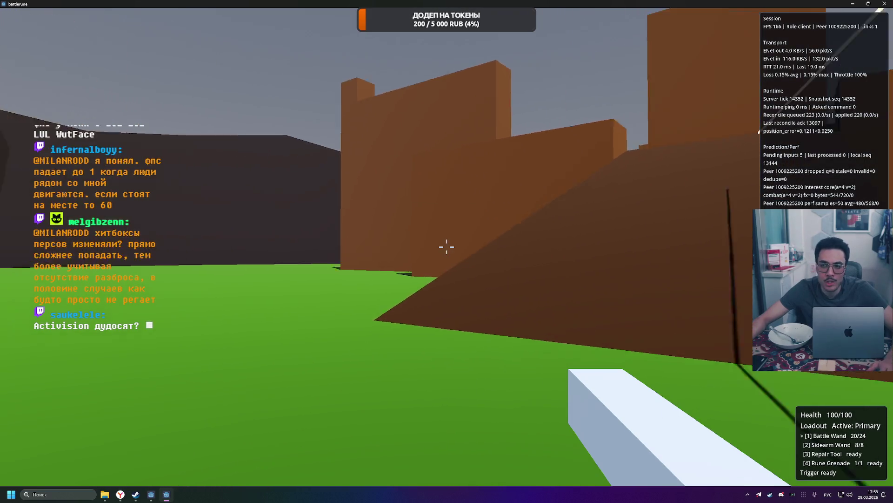
pyautogui.press('Tab')
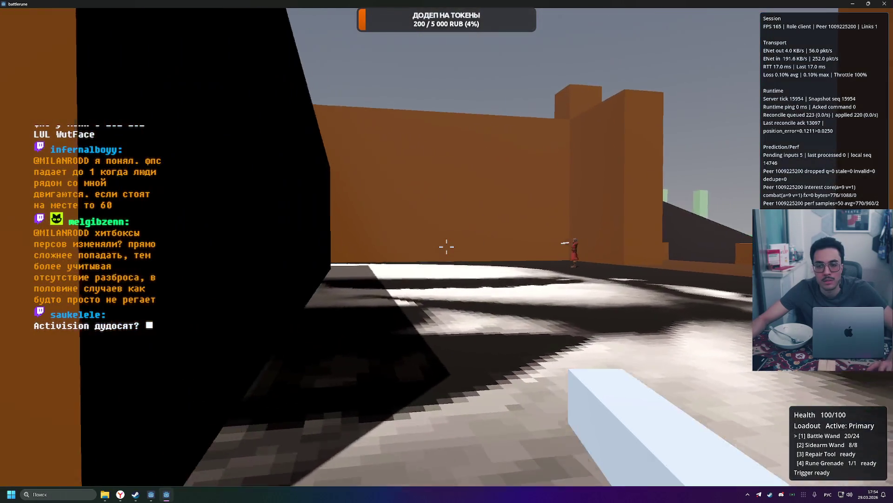
pyautogui.press('Tab')
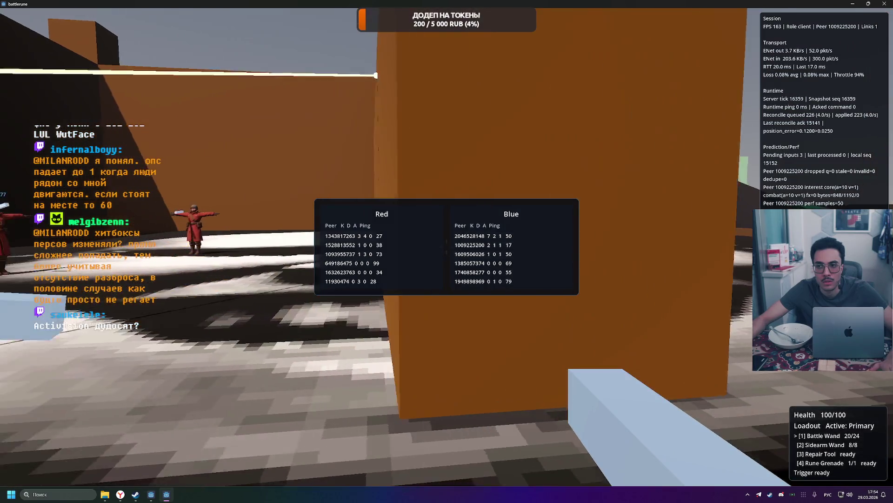
# Glance at the scoreboard, then empty the Battle Wand at the soldiers and reload it twice.
pyautogui.press('Tab')
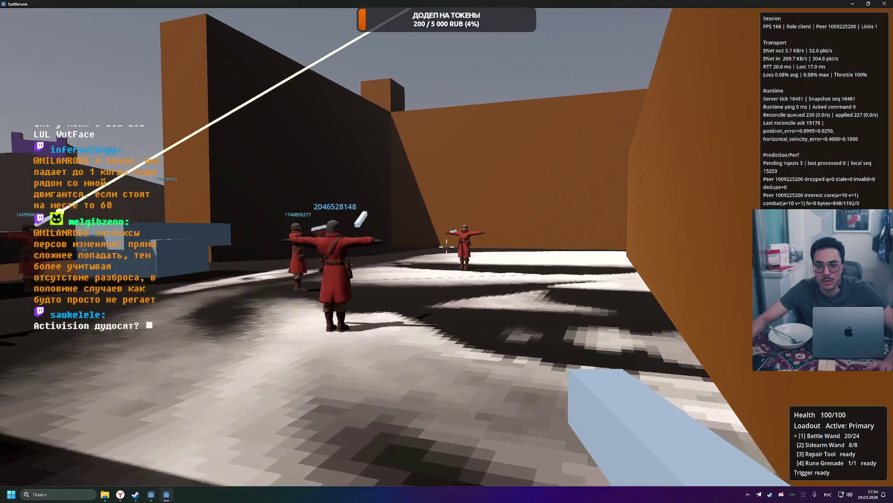
pyautogui.press('Tab')
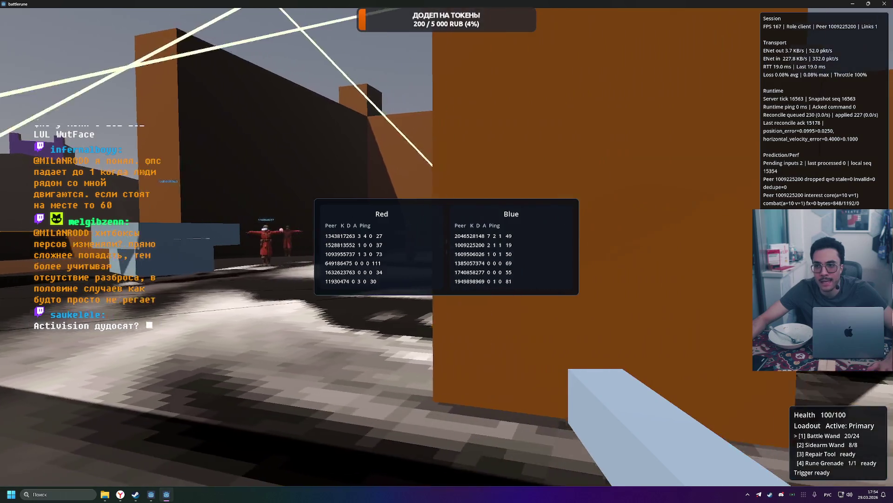
pyautogui.press('Tab')
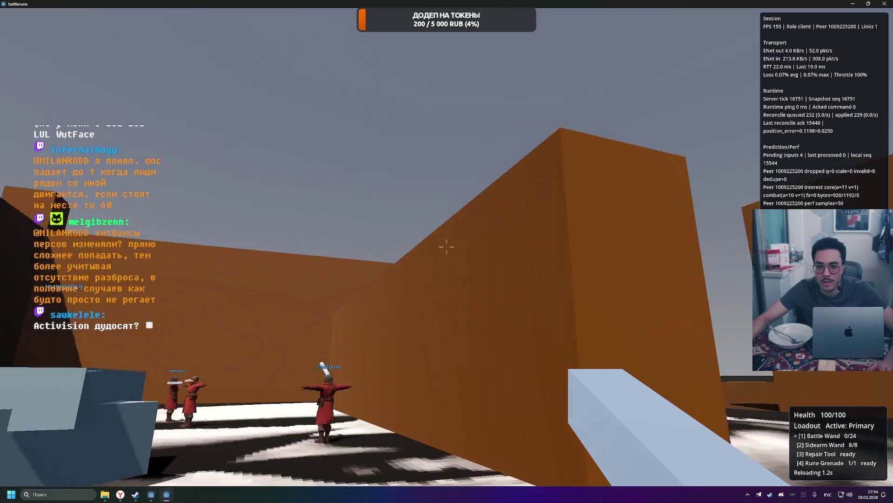
pyautogui.moveTo(447, 247); pyautogui.dragTo(447, 246)
pyautogui.press('r')
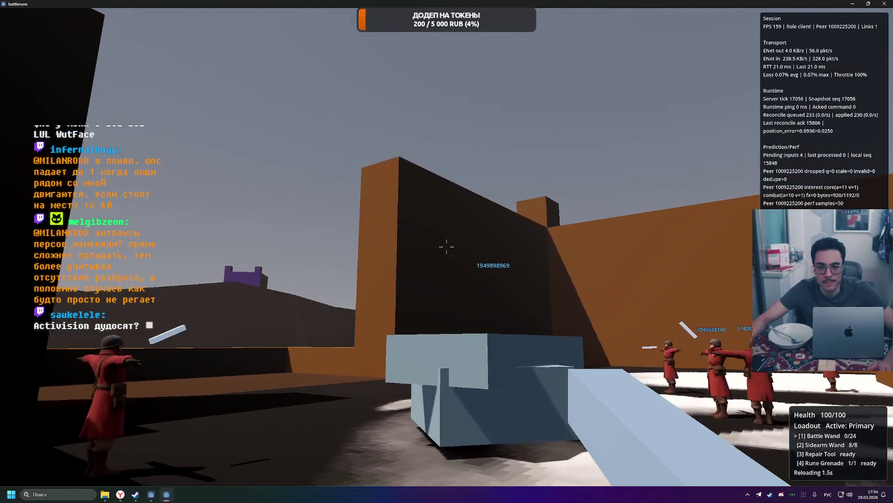
pyautogui.moveTo(447, 247); pyautogui.dragTo(446, 247)
pyautogui.press('r')
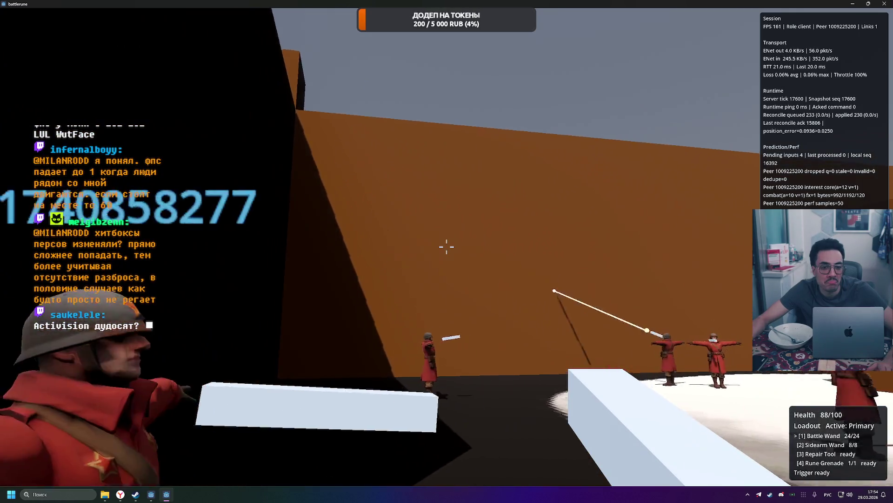
# Fire the Sidearm Wand at the soldiers, switch back to the Battle Wand, and check the scoreboard.
pyautogui.click(446, 247)
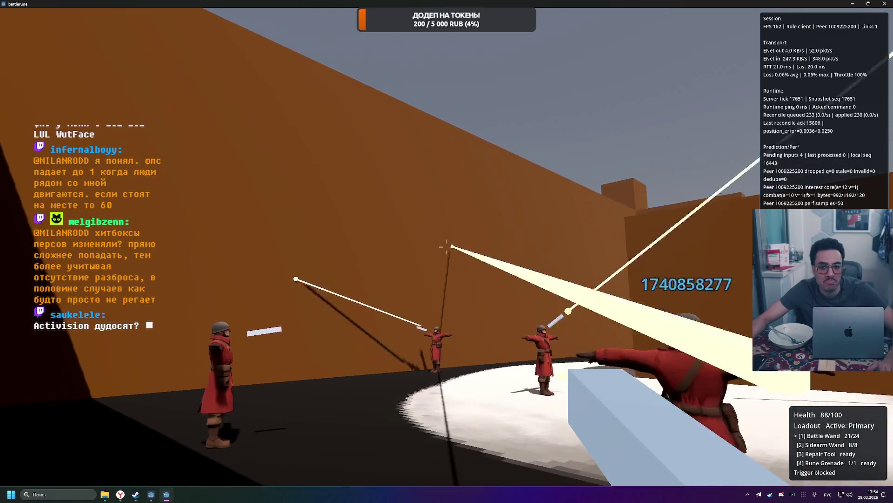
pyautogui.click(446, 247)
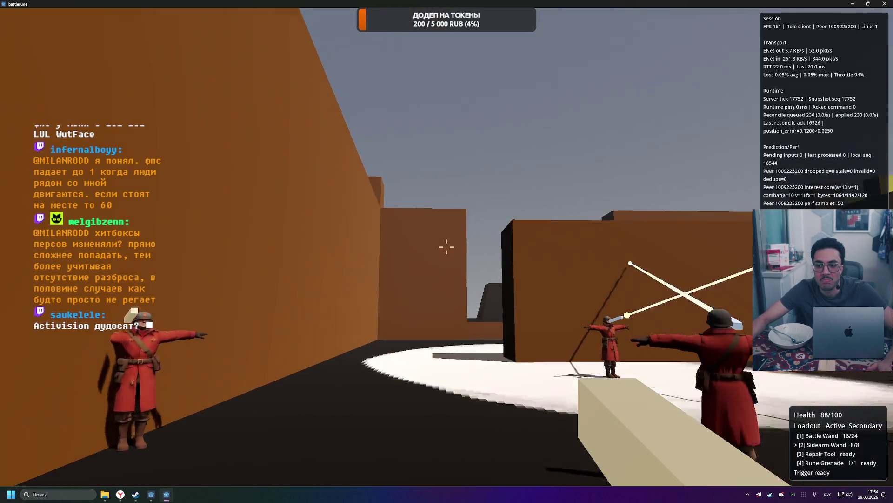
pyautogui.click(446, 247)
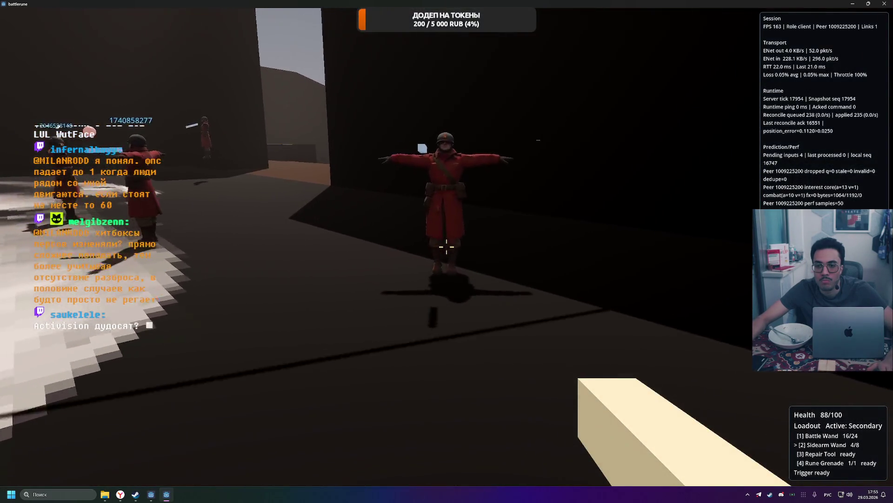
pyautogui.click(447, 246)
pyautogui.click(446, 246)
pyautogui.press('1')
pyautogui.moveTo(447, 247); pyautogui.dragTo(447, 246)
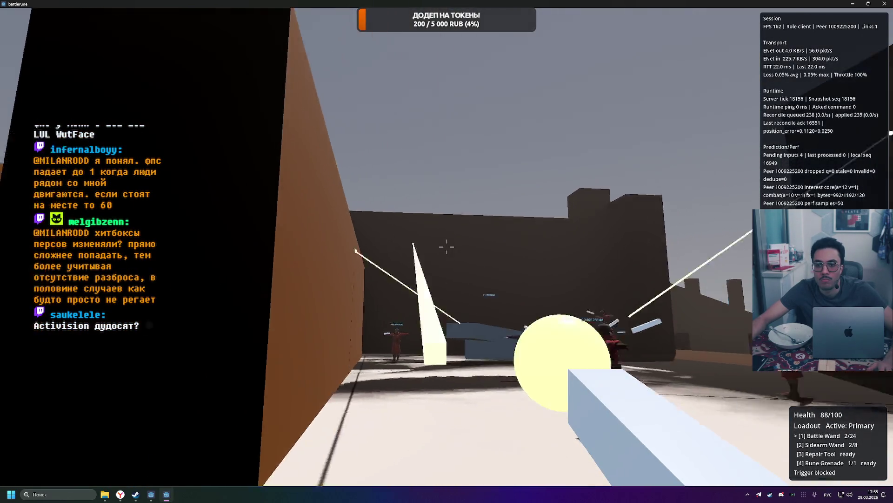
pyautogui.press('Tab')
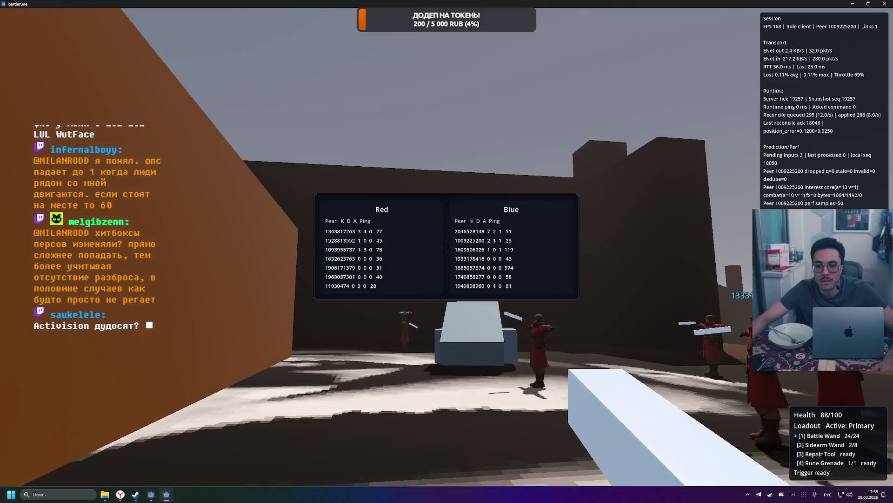
pyautogui.press('Tab')
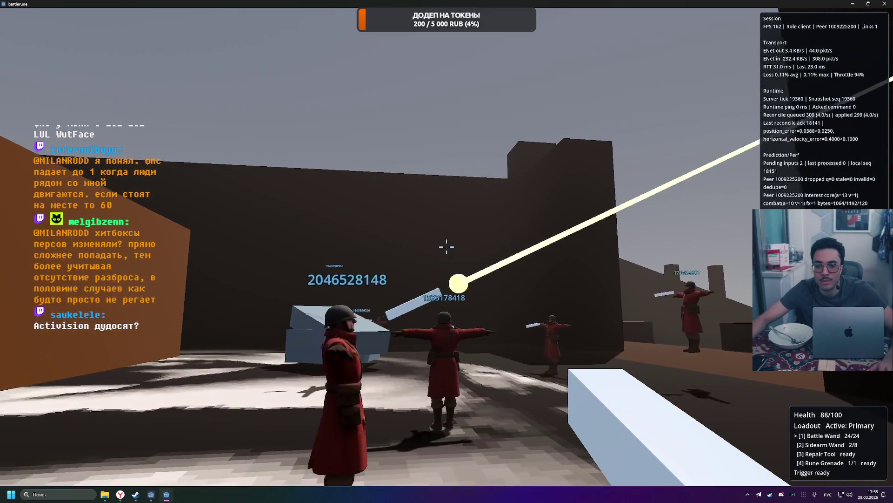
# Fire a Battle Wand burst at the soldiers and check the team scoreboard pings.
pyautogui.click(447, 246)
pyautogui.click(447, 247)
pyautogui.click(447, 247)
pyautogui.click(447, 247)
pyautogui.click(447, 247)
pyautogui.click(447, 247)
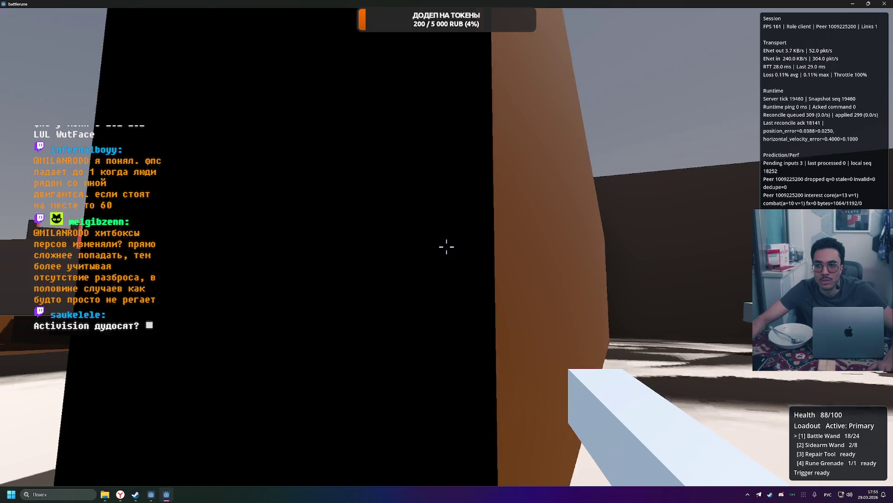
pyautogui.press('Tab')
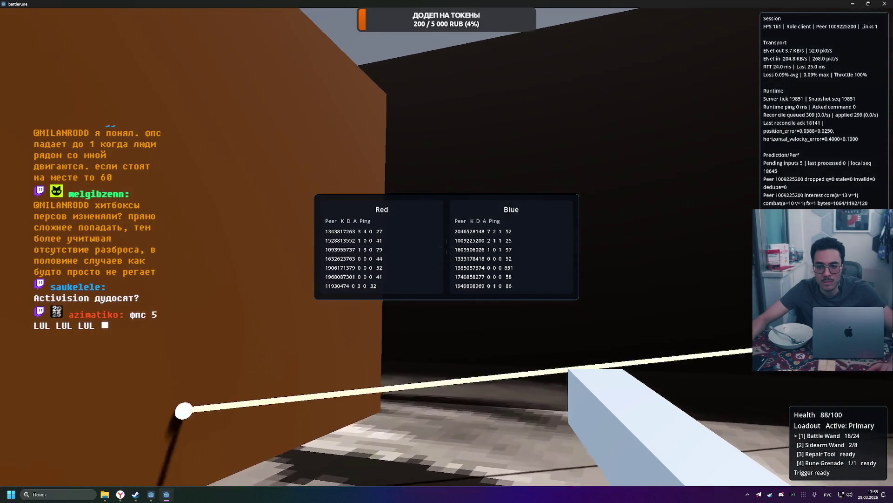
pyautogui.press('Tab')
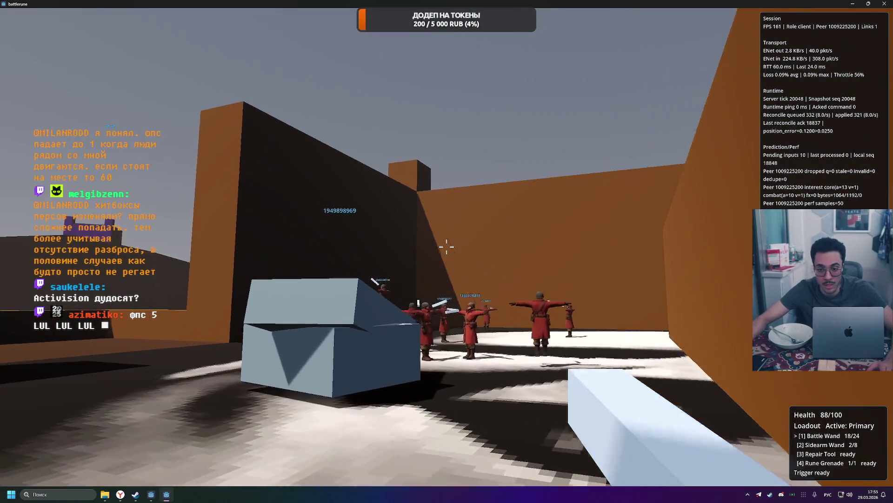
pyautogui.press('Tab')
pyautogui.press('Tab')
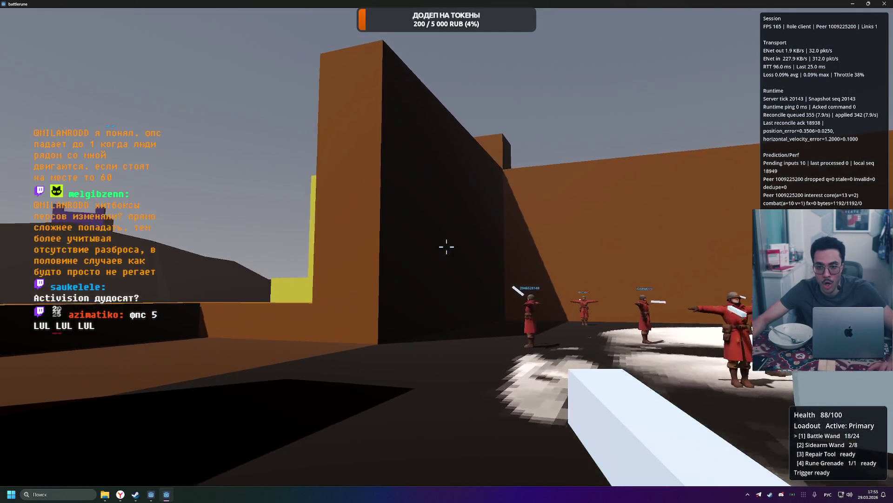
pyautogui.press('Tab')
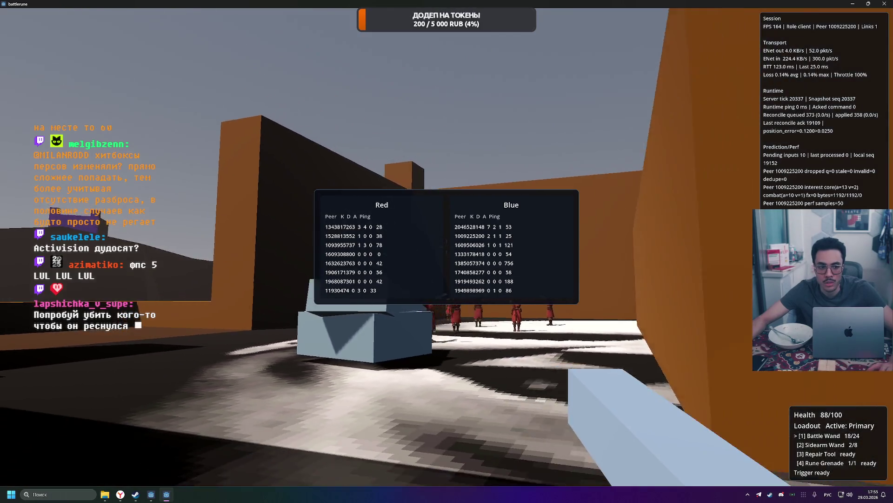
pyautogui.press('Tab')
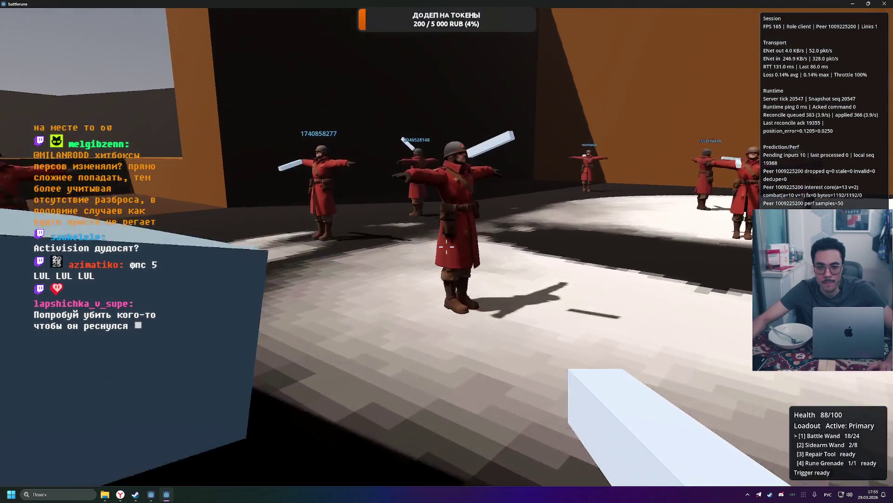
# Shoot the red soldiers again and reopen the scoreboard, now seven Red and eight Blue peers.
pyautogui.click(446, 247)
pyautogui.click(447, 251)
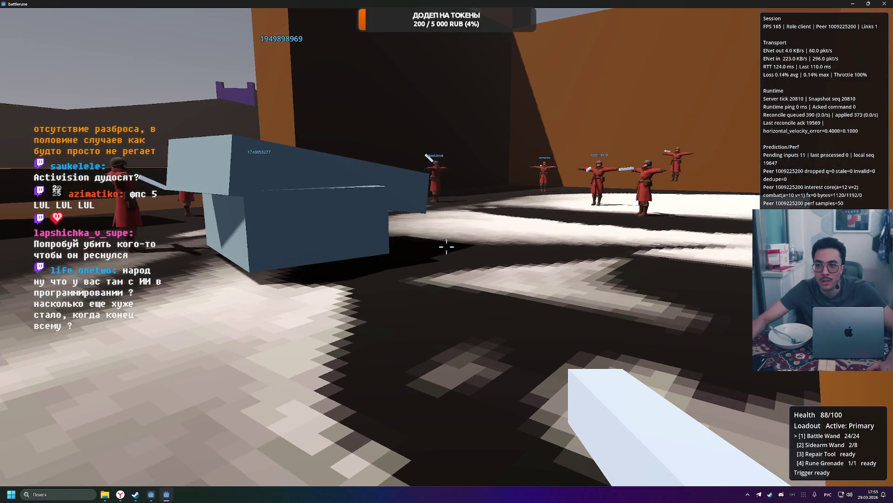
pyautogui.press('Tab')
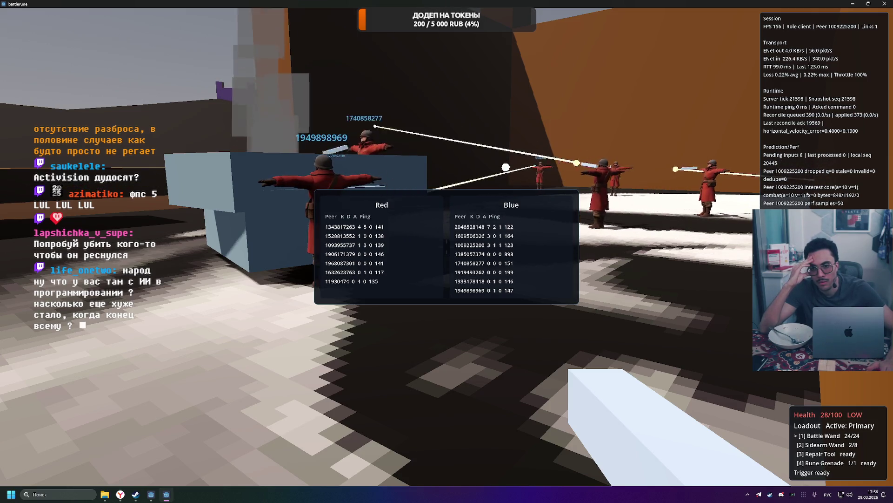
pyautogui.press('Tab')
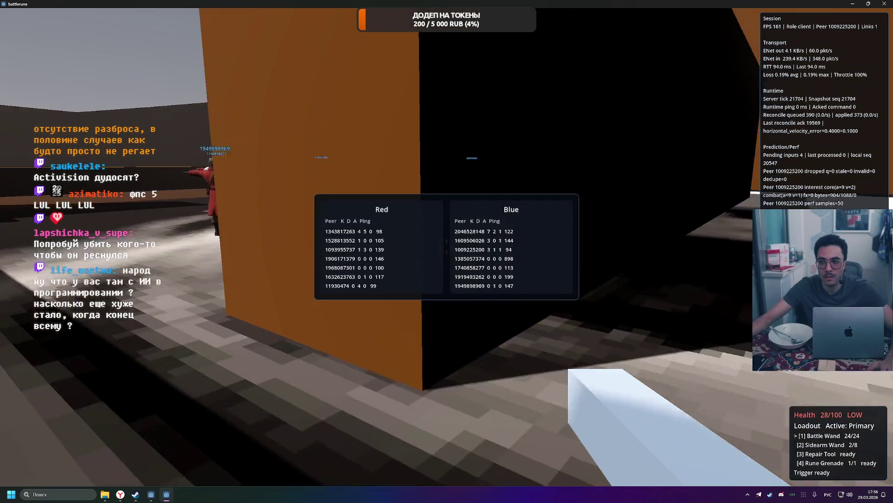
# Move past the orange walls, strafing left and right while checking scoreboard pings.
pyautogui.press('Tab')
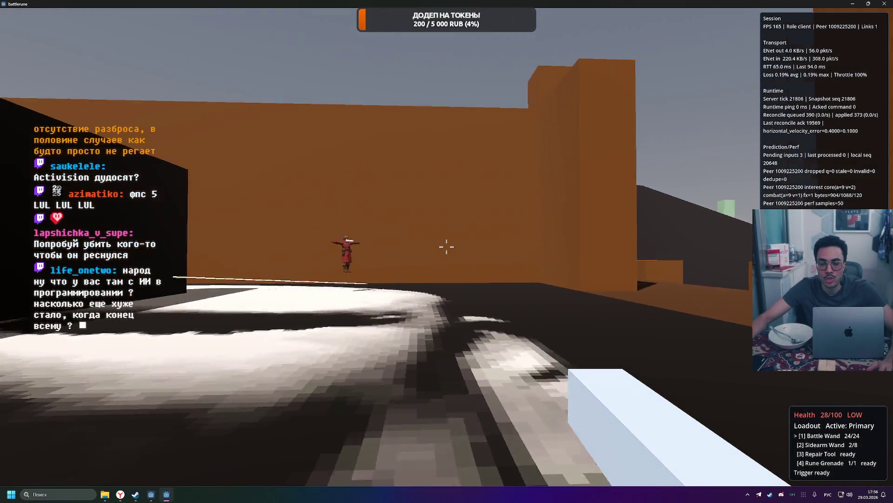
pyautogui.press('w')
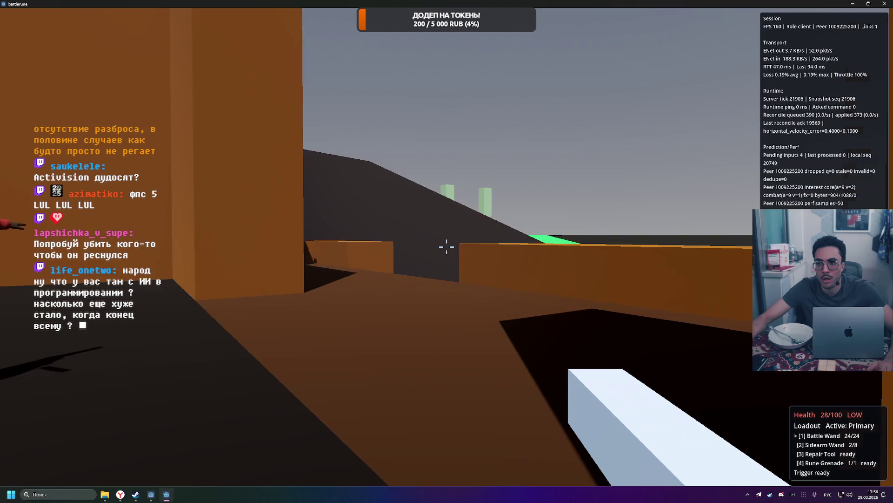
pyautogui.press('Tab')
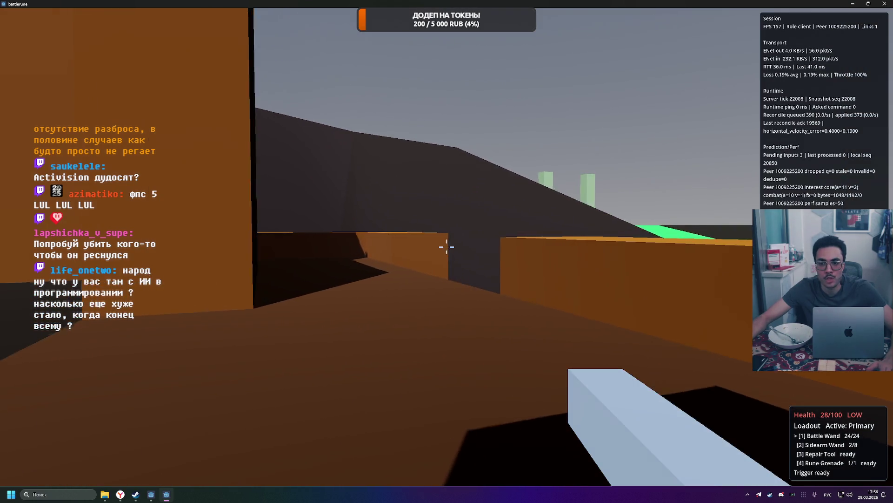
pyautogui.press('Tab')
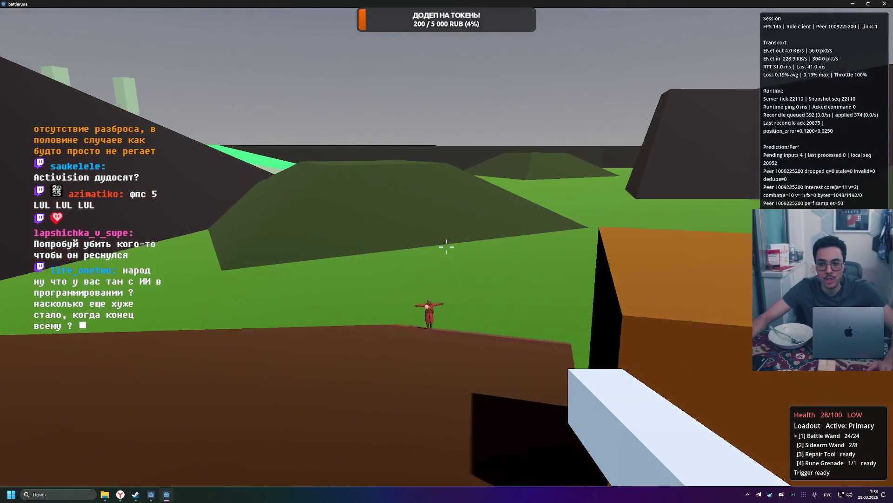
pyautogui.press('Tab')
pyautogui.press('w')
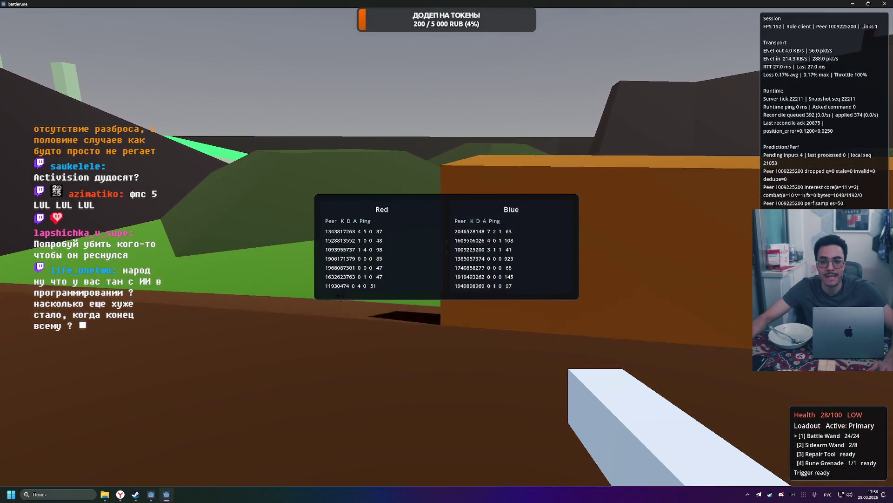
pyautogui.press('d')
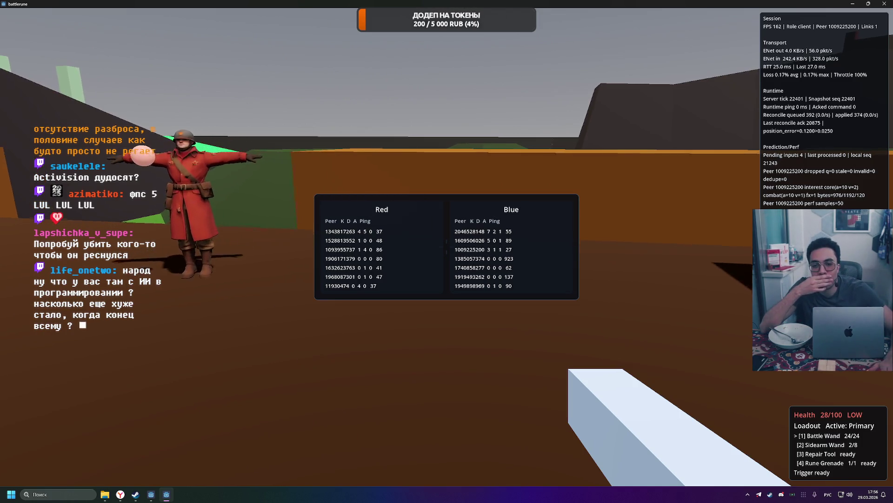
pyautogui.press('a')
pyautogui.press('Tab')
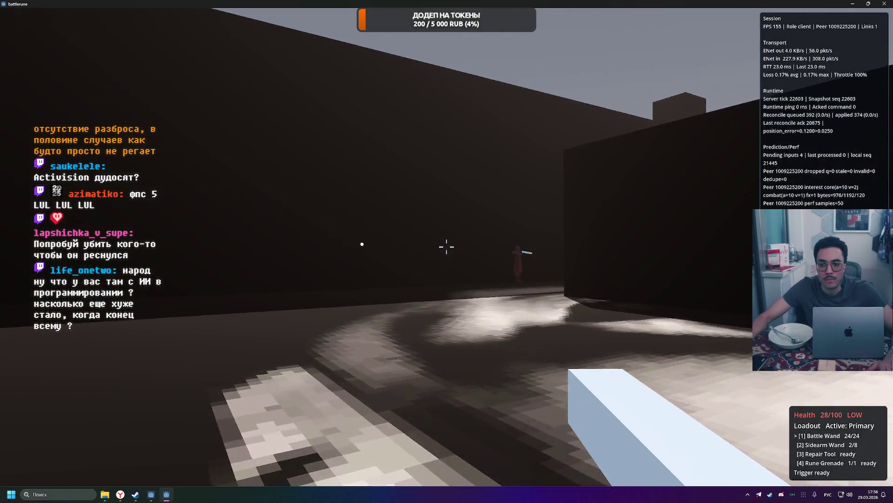
# Check pings again, then sweep Battle Wand fire across the red soldiers.
pyautogui.press('Tab')
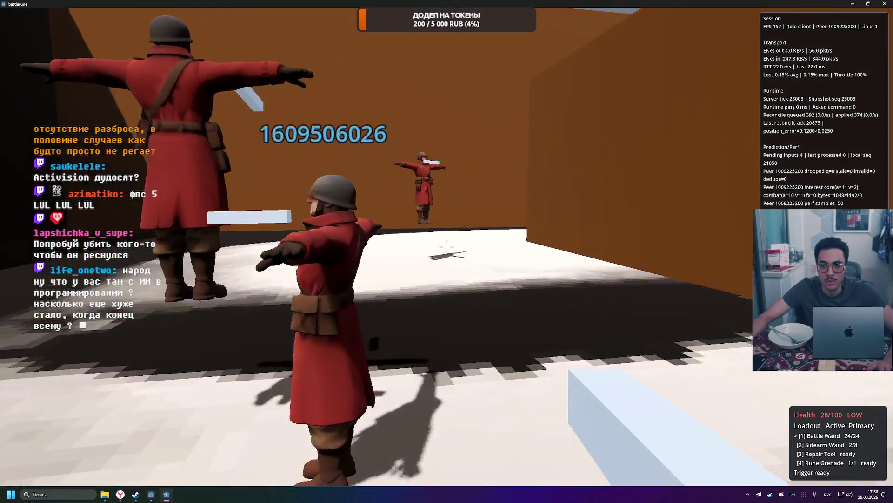
pyautogui.press('Tab')
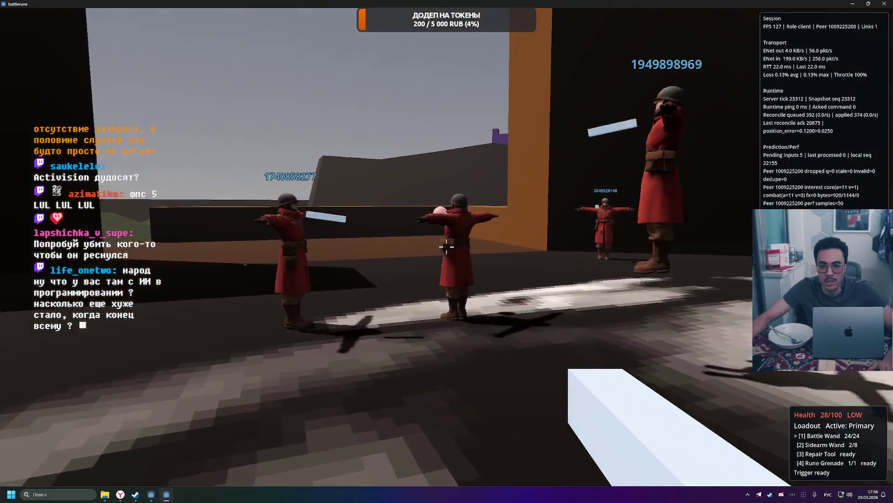
pyautogui.click(446, 247)
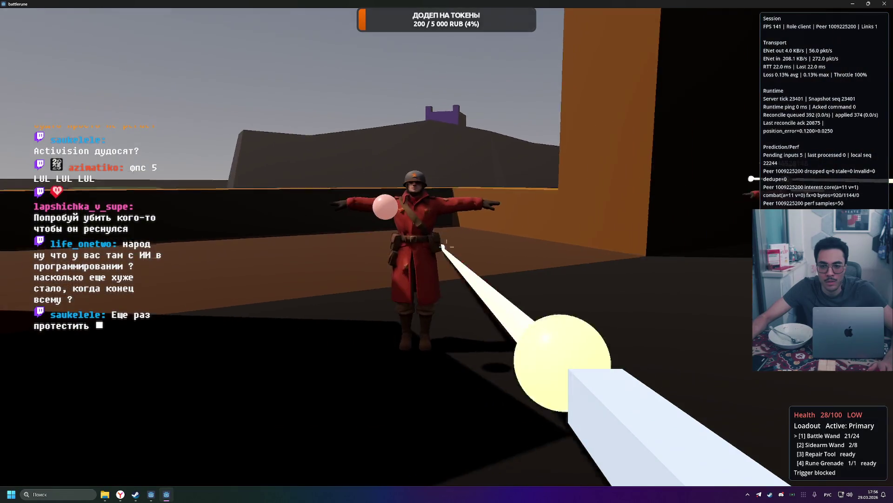
pyautogui.moveTo(446, 247); pyautogui.dragTo(447, 247)
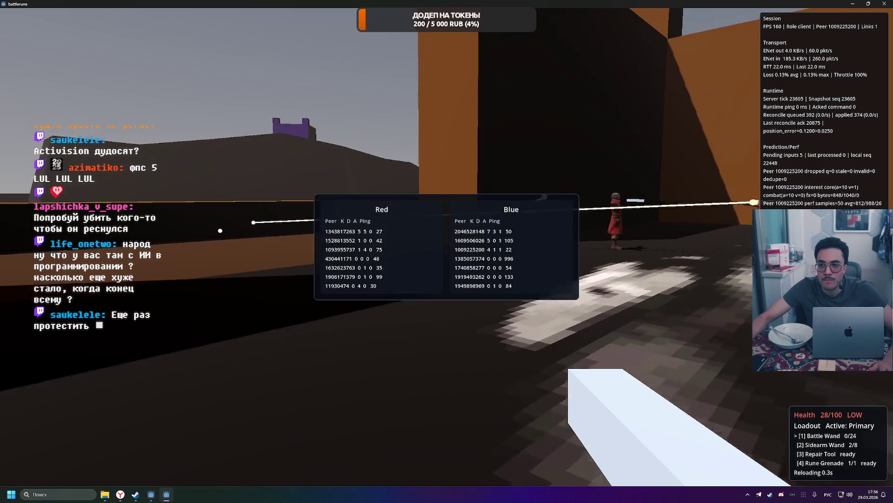
pyautogui.press('Tab')
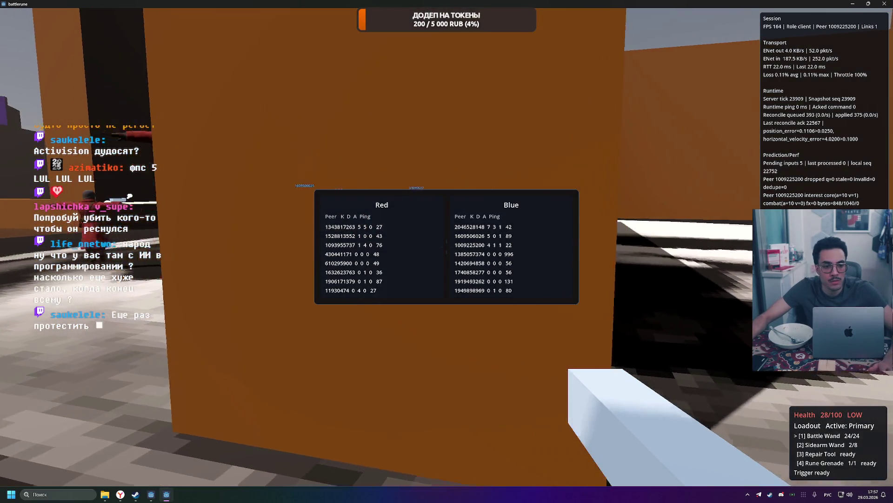
pyautogui.press('Tab')
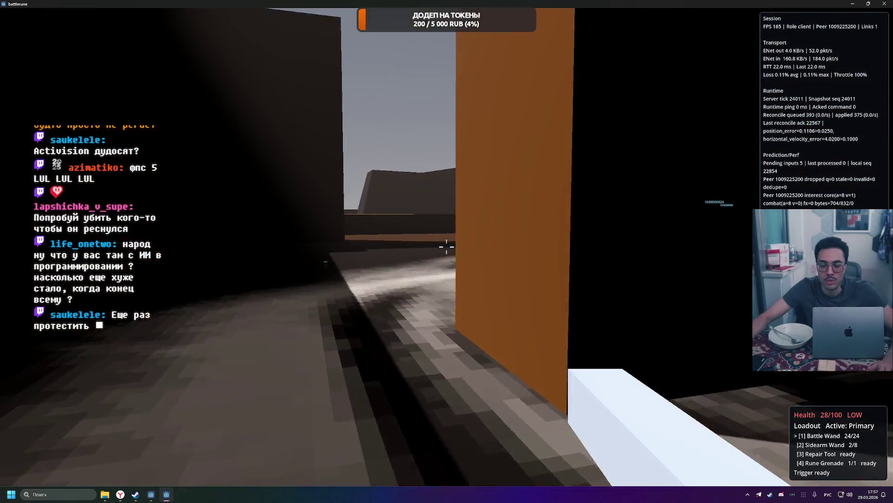
# Watch the Red/Blue scoreboard pings while moving, then open the Battle Menu showing team Blue.
pyautogui.press('Tab')
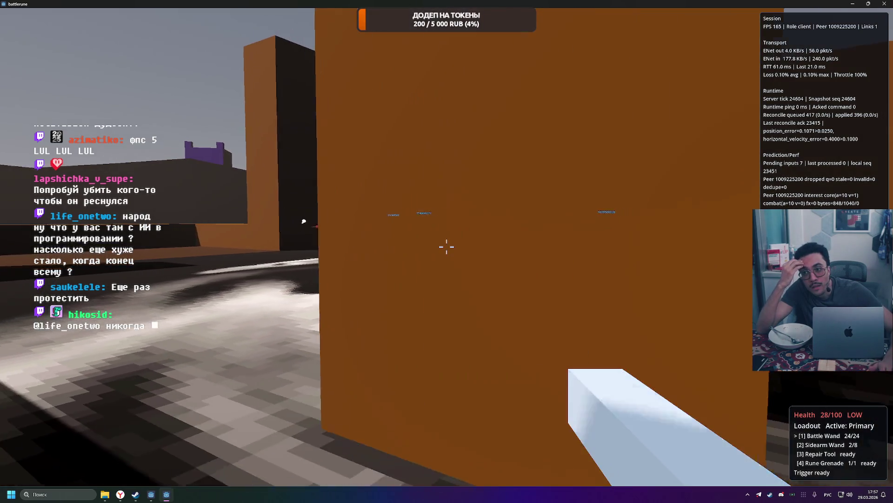
pyautogui.press('Tab')
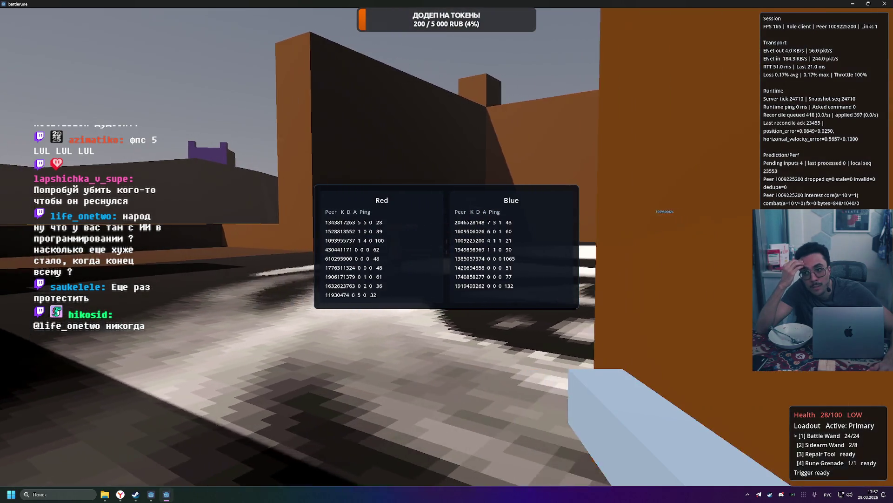
pyautogui.press('Tab')
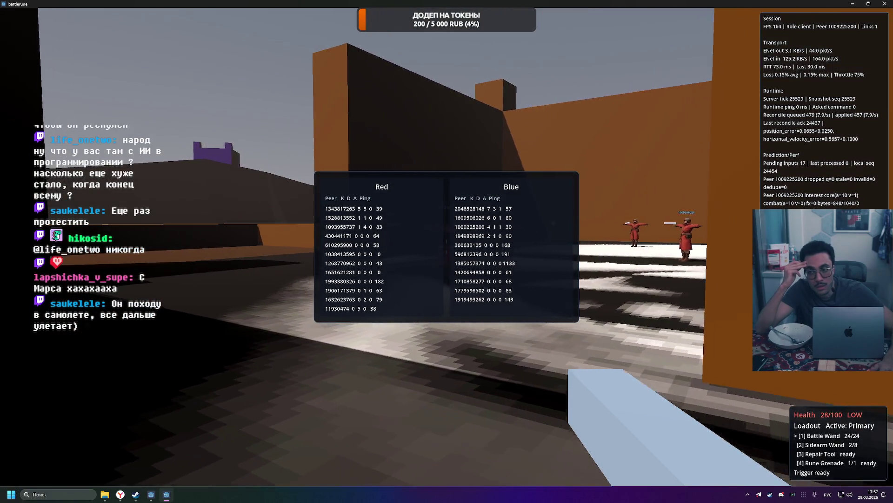
pyautogui.press('Tab')
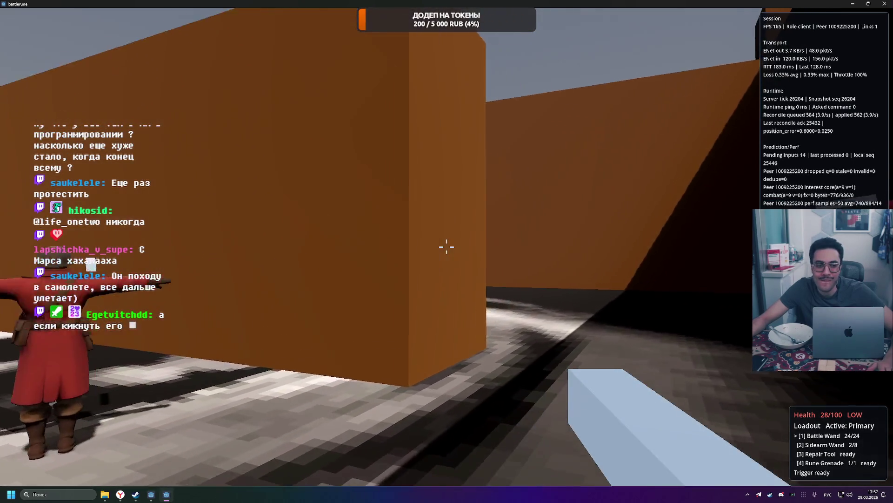
pyautogui.press('Escape')
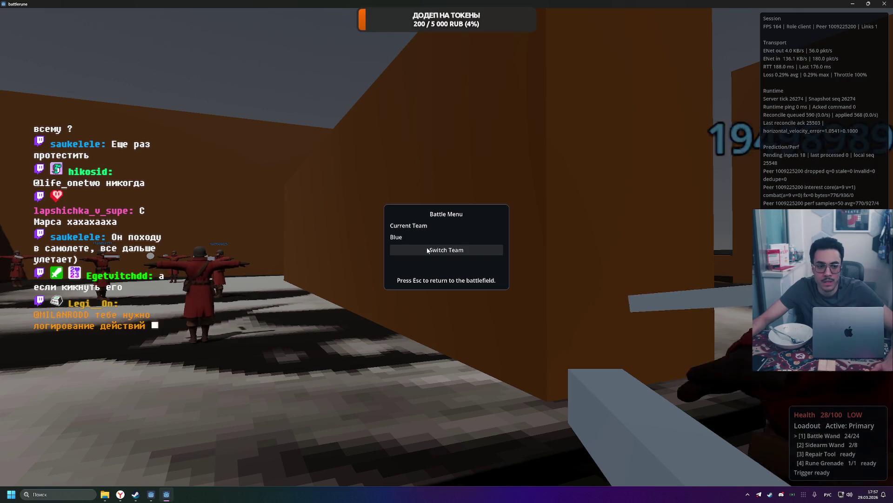
# Close the Battle Menu, recheck the scoreboard pings, and bring up Windows Task Manager.
pyautogui.press('Escape')
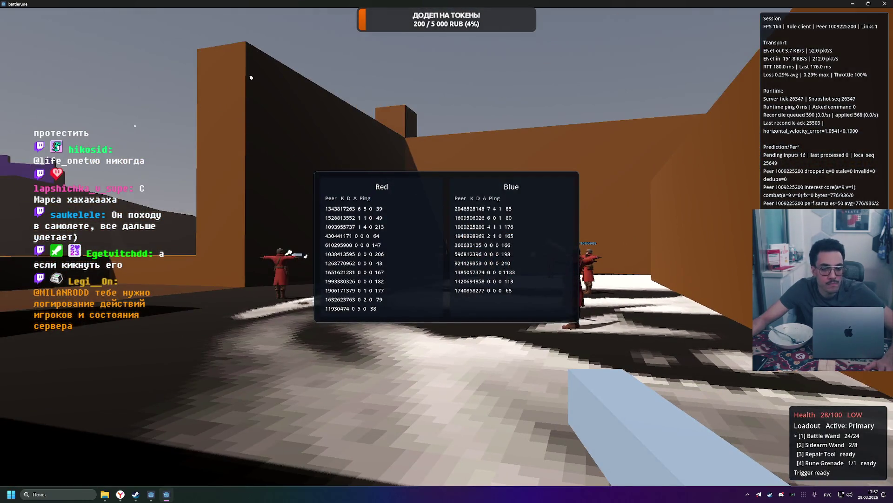
pyautogui.press('Tab')
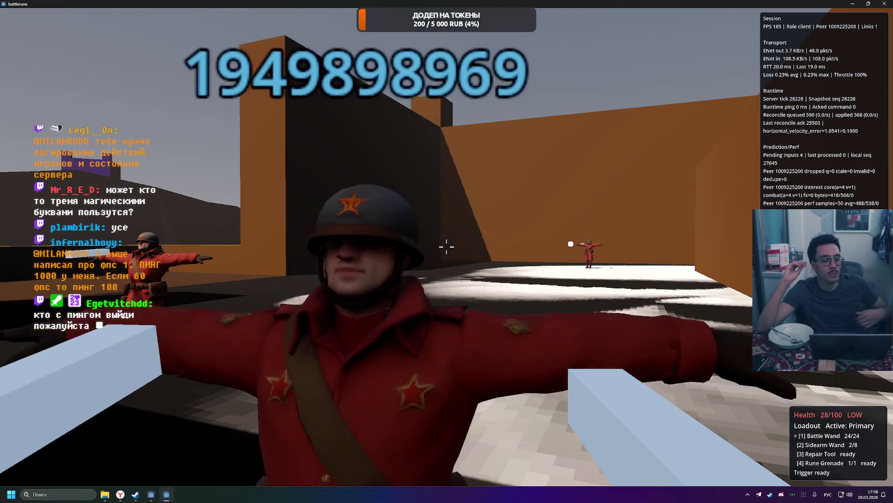
pyautogui.press('Tab')
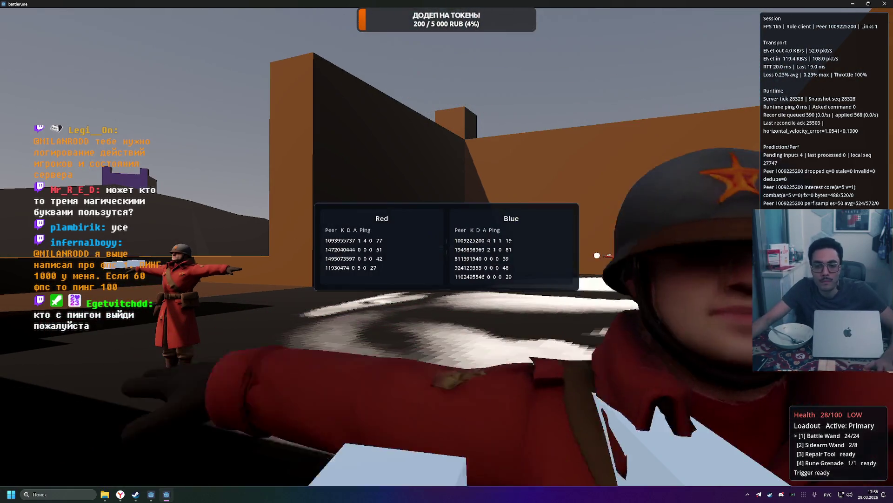
pyautogui.press('Tab')
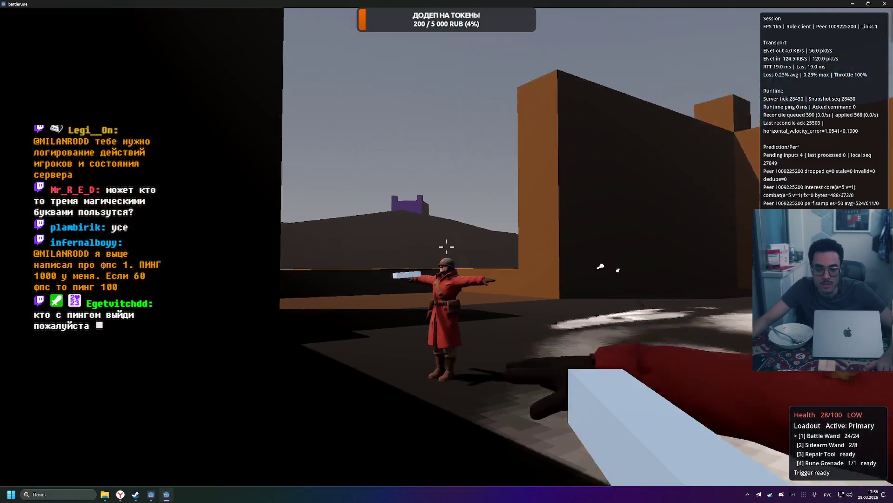
pyautogui.press('Tab')
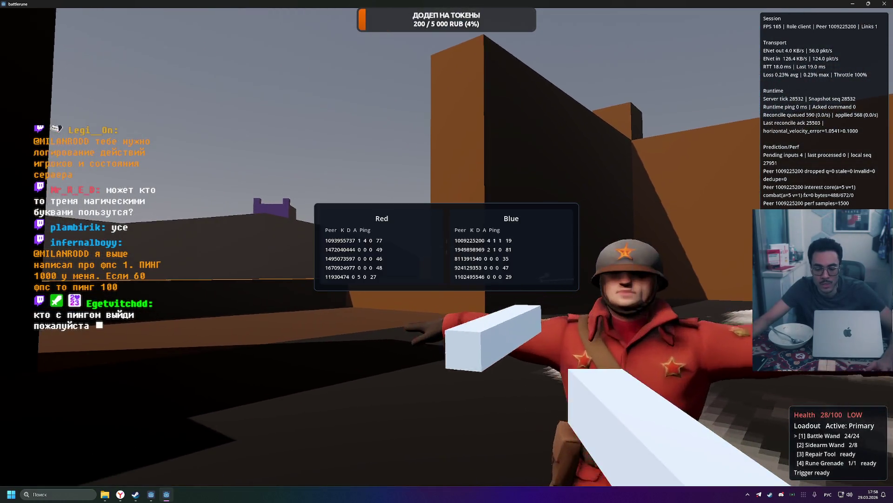
pyautogui.press('Tab')
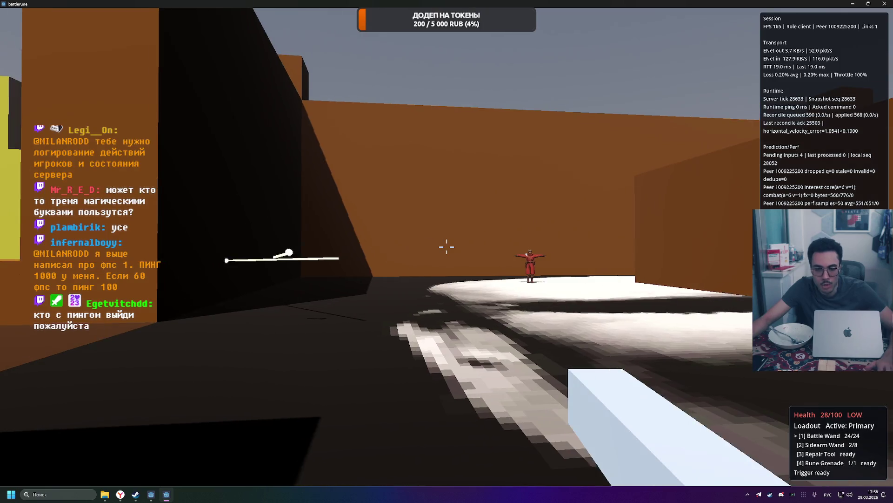
pyautogui.hotkey('ctrl', 'shift', 'Escape')
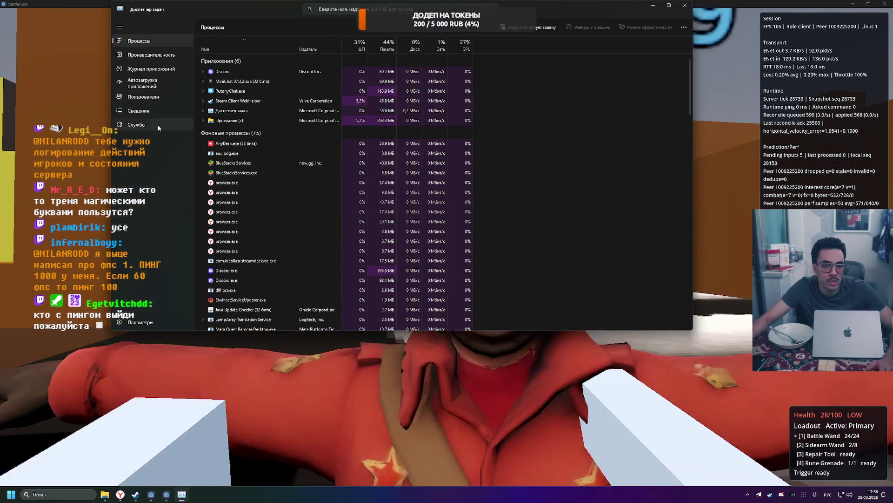
# Review the Performance tab's GPU graphs and the Processes list, then return to battlerune.
pyautogui.click(173, 57)
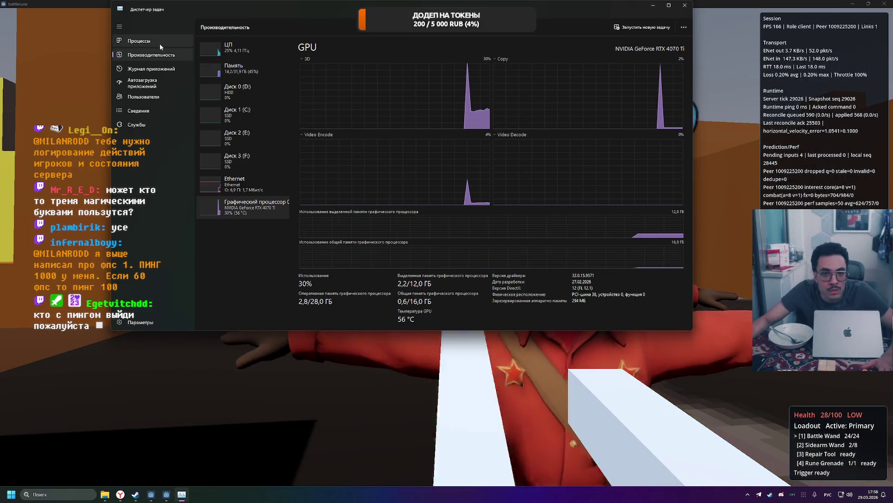
pyautogui.click(157, 43)
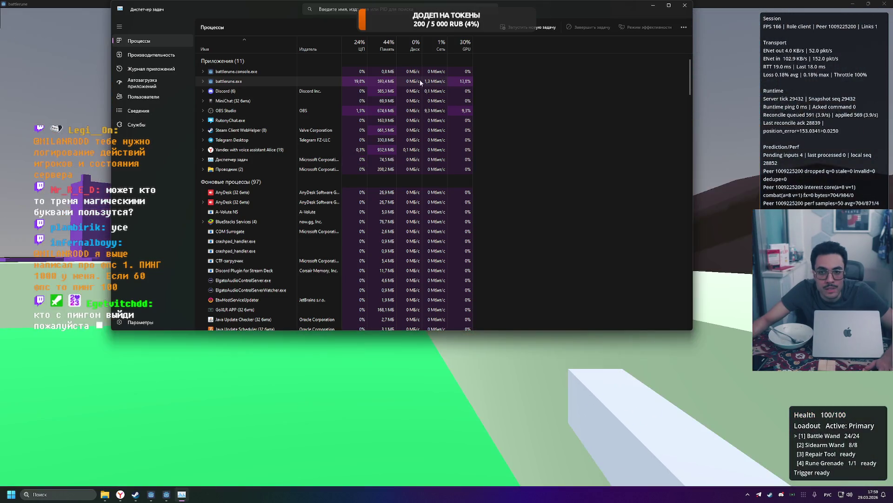
pyautogui.click(691, 198)
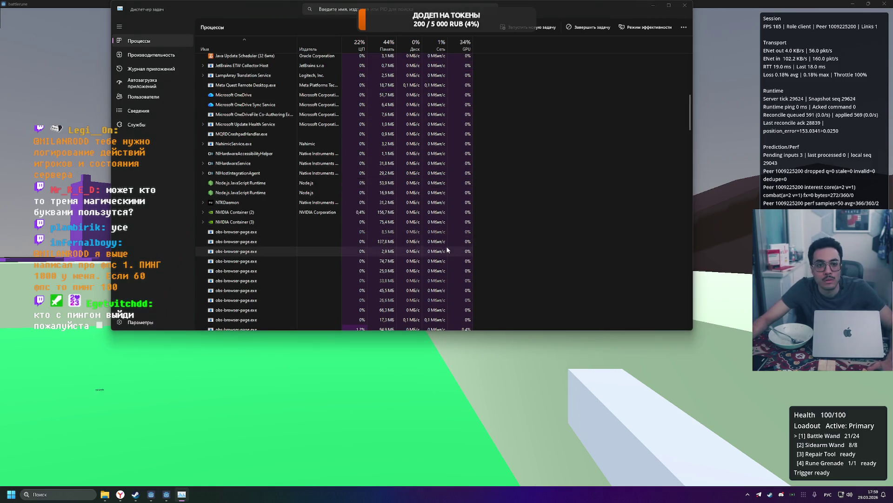
pyautogui.hotkey('alt', 'Tab')
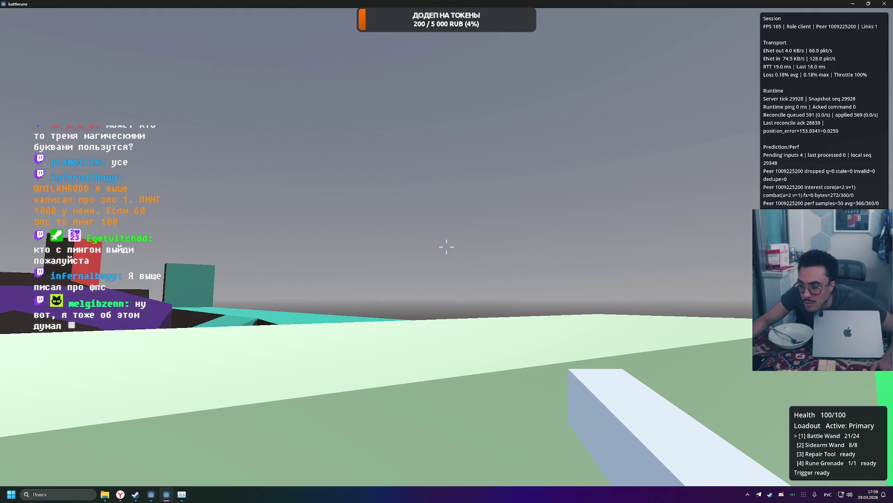
# Open and close the Battle Menu, then walk off the pale-green block onto the green floor.
pyautogui.press('Escape')
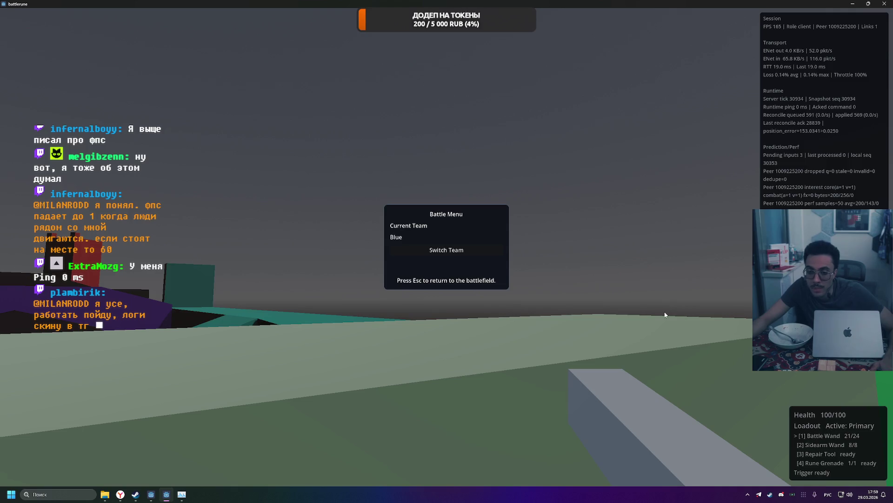
pyautogui.press('Escape')
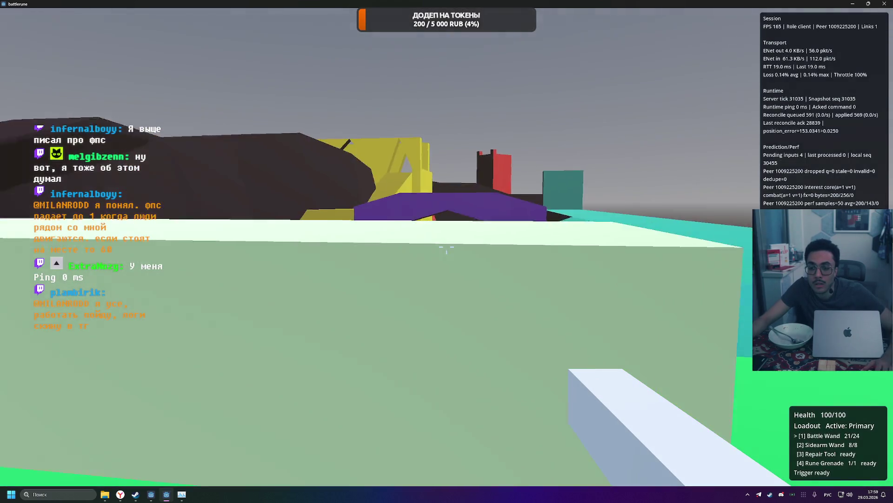
pyautogui.press('w')
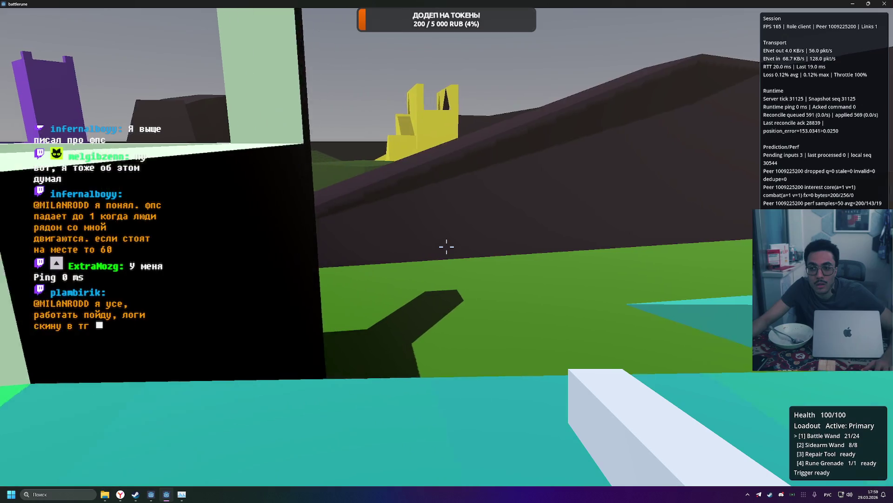
pyautogui.press('w')
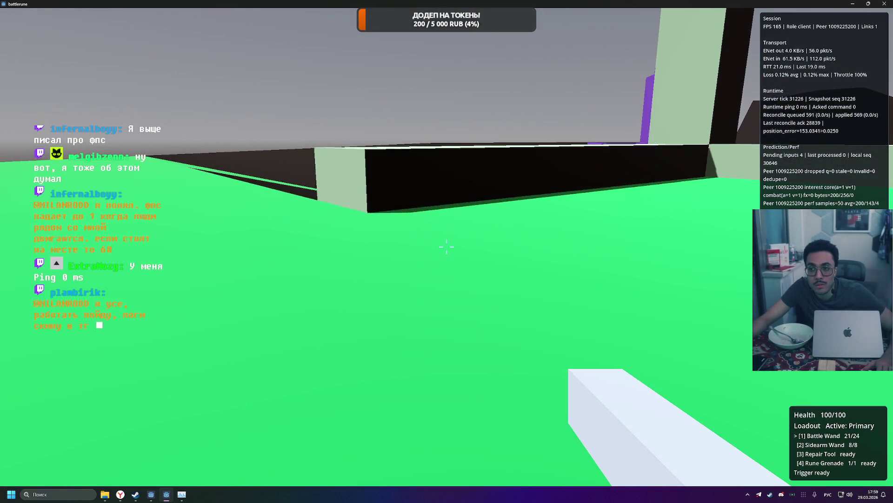
pyautogui.press('w')
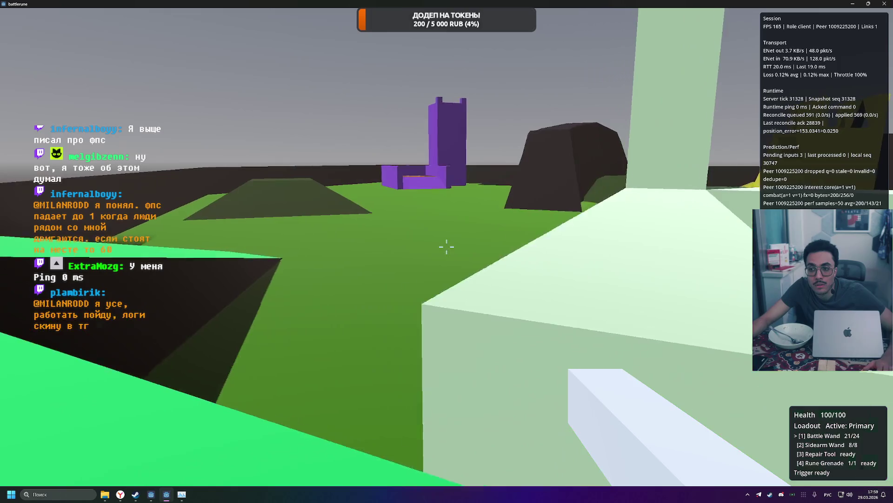
pyautogui.press('w')
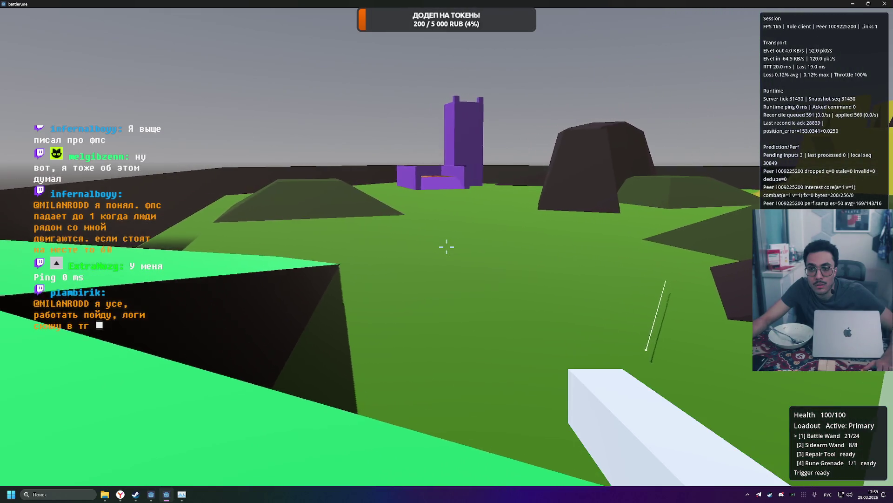
# Head toward the purple tower and dark rock, then fire a Battle Wand shot.
pyautogui.press('w')
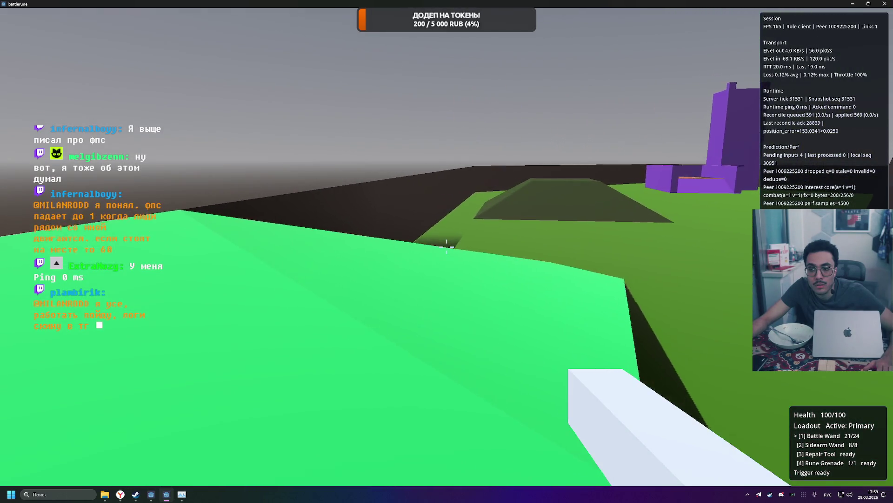
pyautogui.press('w')
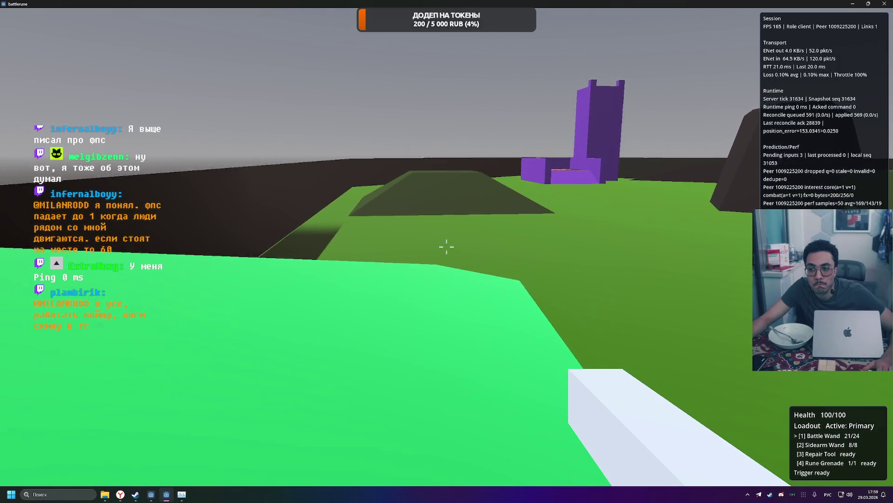
pyautogui.press('w')
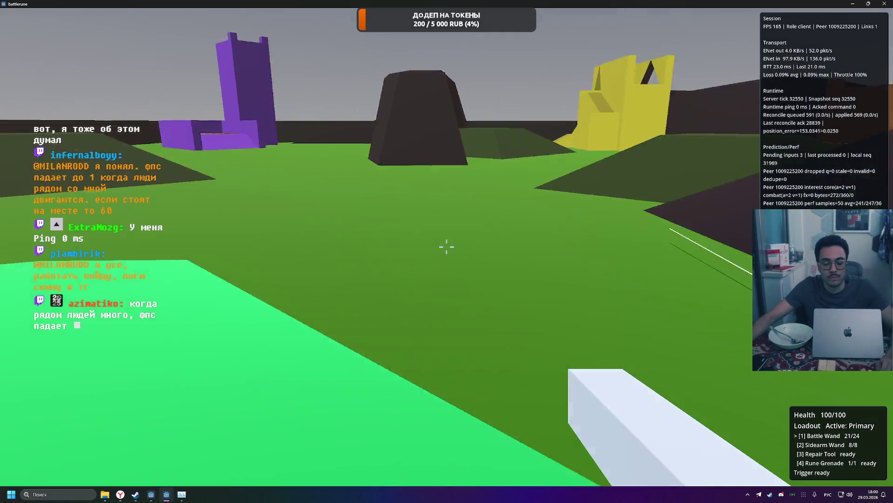
pyautogui.click(447, 247)
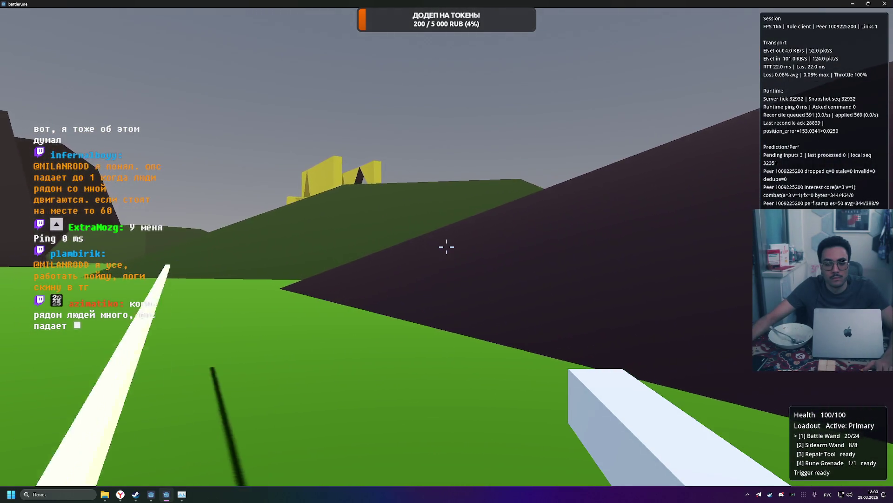
# Fire a Battle Wand shot at the slope and run up the ramp into the brown castle.
pyautogui.click(447, 247)
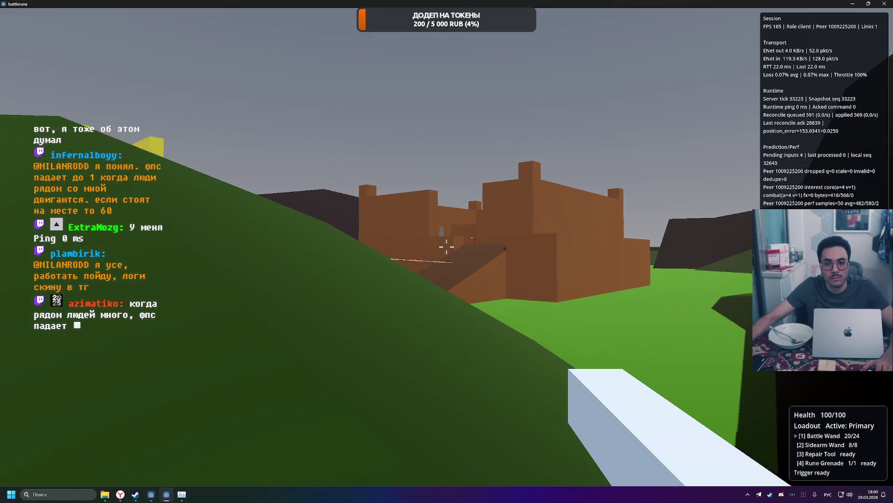
pyautogui.press('w')
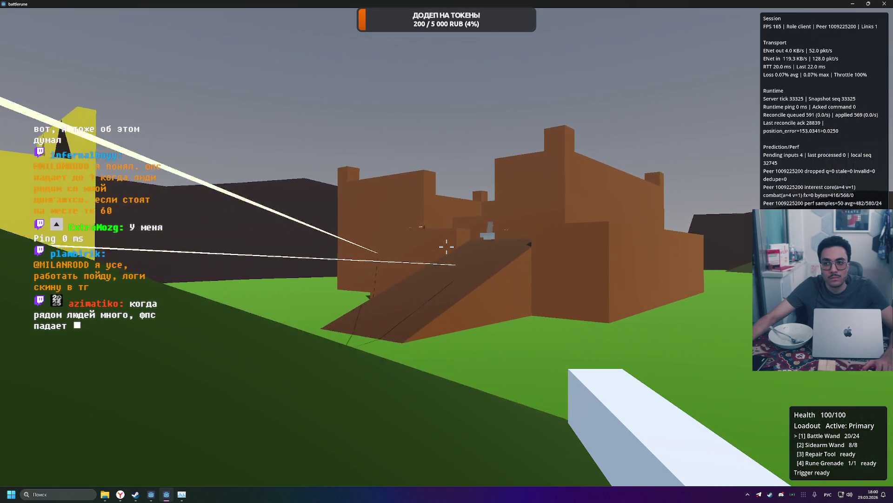
pyautogui.press('w')
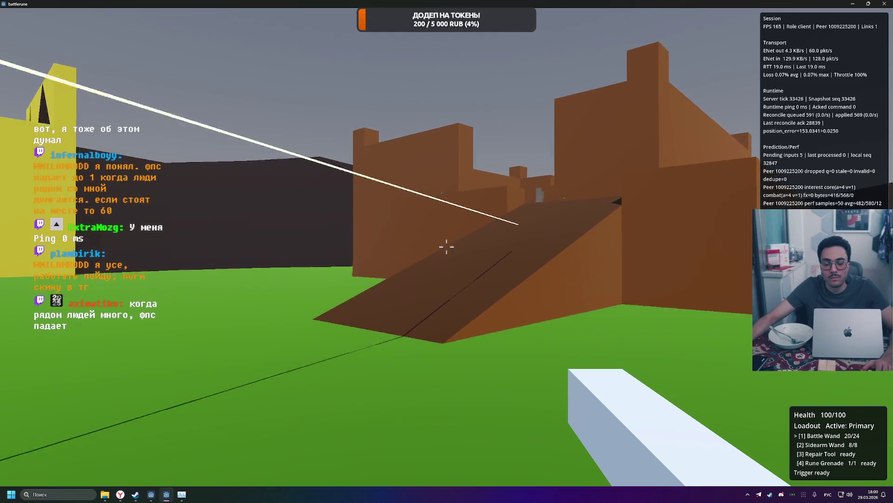
pyautogui.press('w')
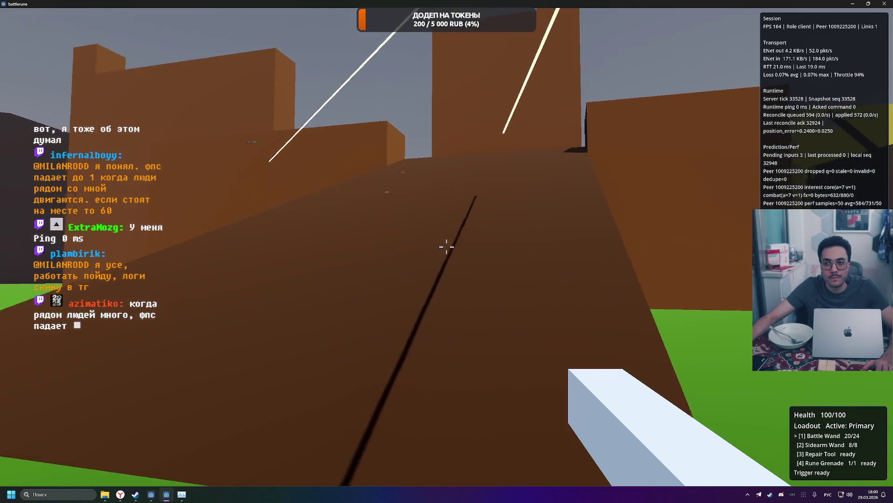
pyautogui.press('w')
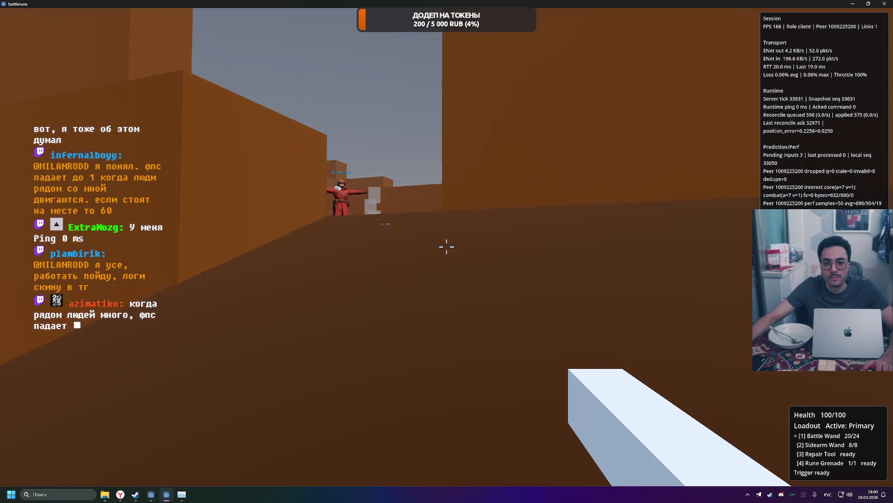
pyautogui.press('w')
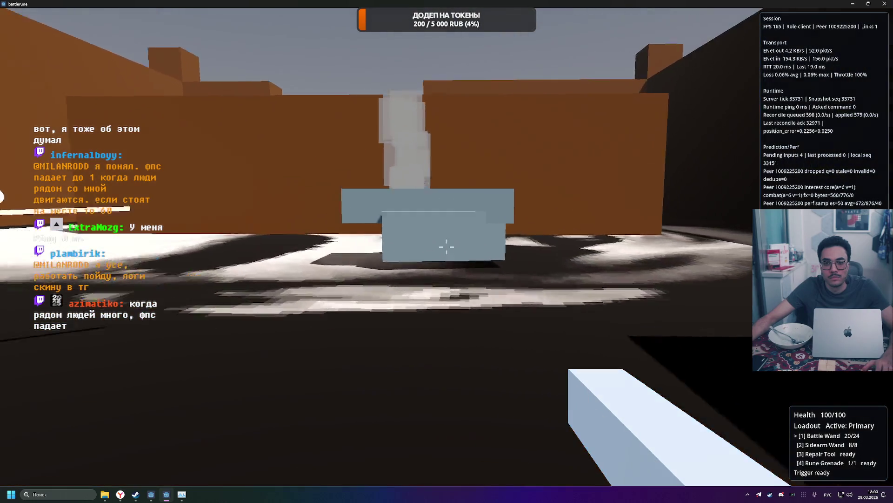
# Exit through the brown corridor onto the green field and show the scoreboard: six Red, seven Blue.
pyautogui.press('w')
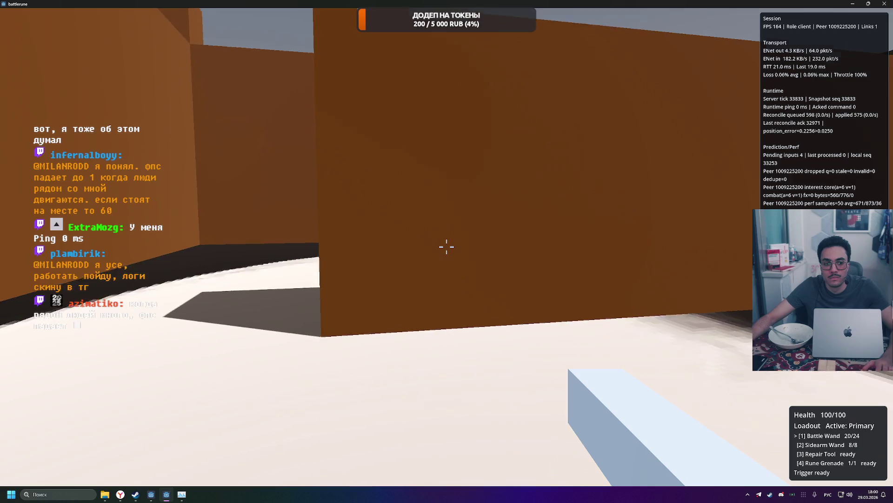
pyautogui.press('w')
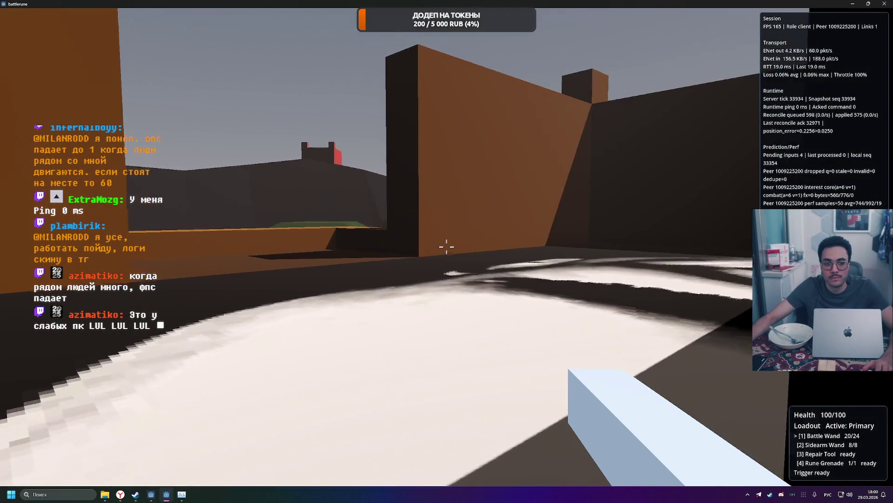
pyautogui.press('w')
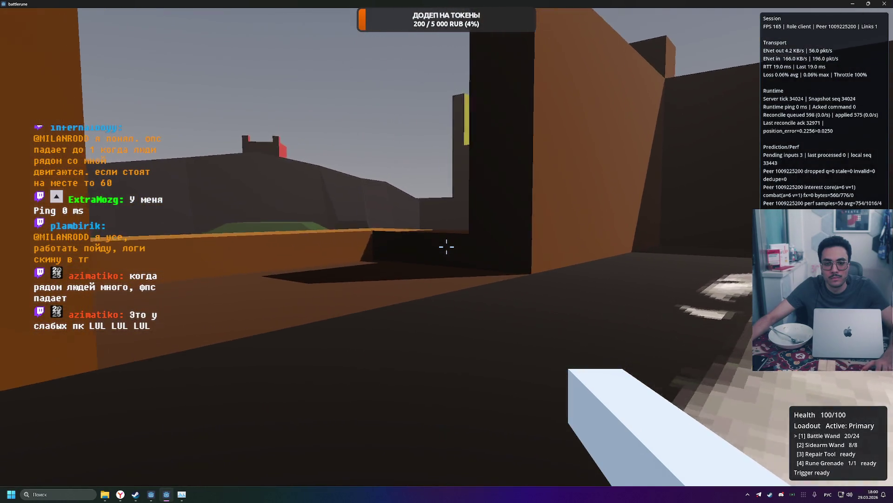
pyautogui.press('w')
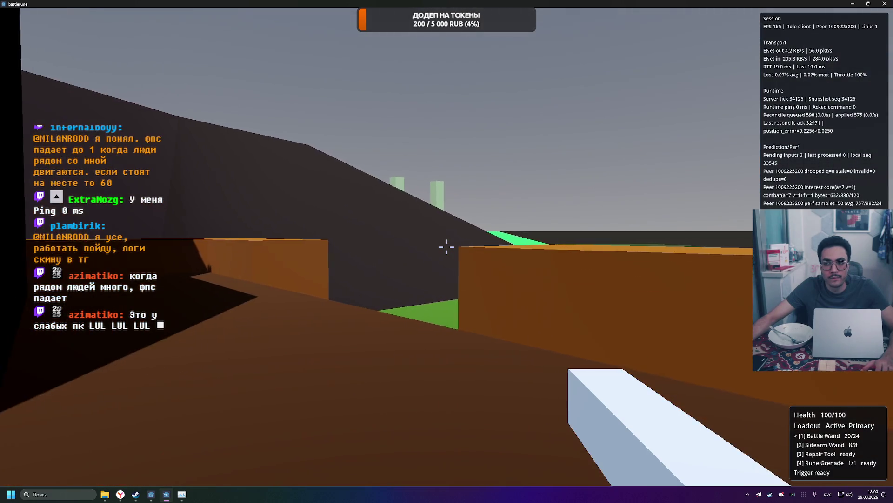
pyautogui.press('w')
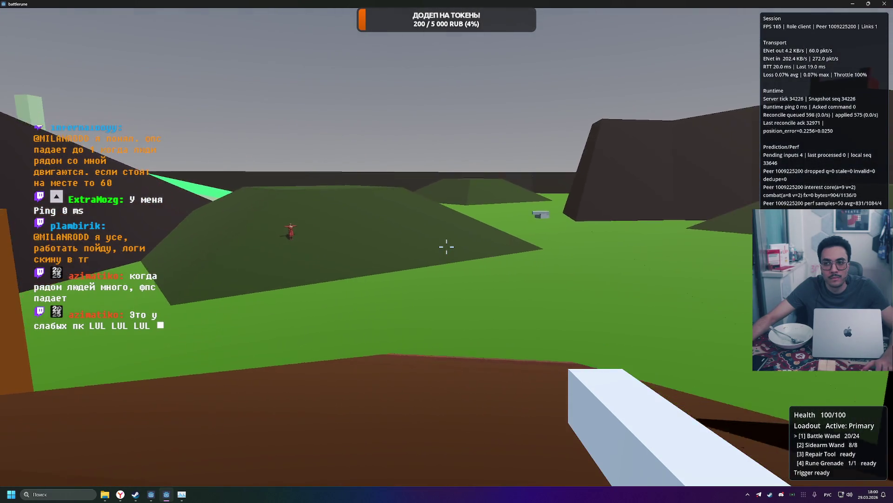
pyautogui.press('Tab')
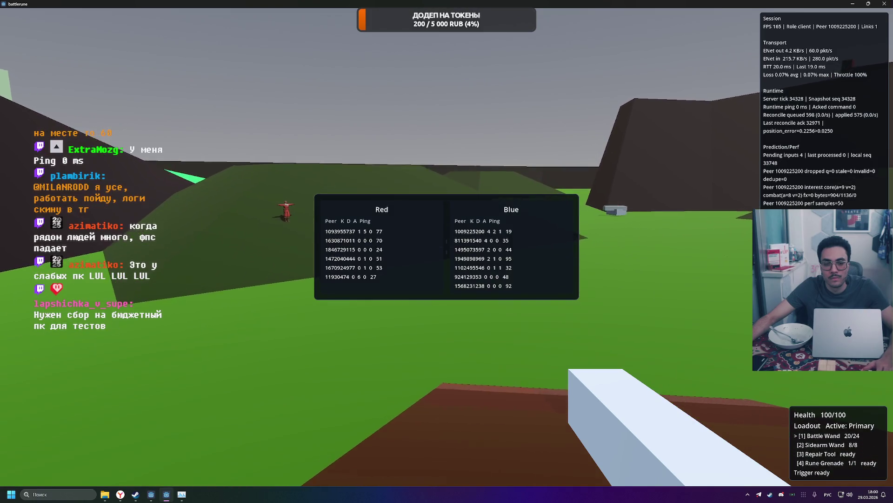
# Walk onto the green field toward the red soldiers, checking the scoreboard and firing the wand.
pyautogui.press('w')
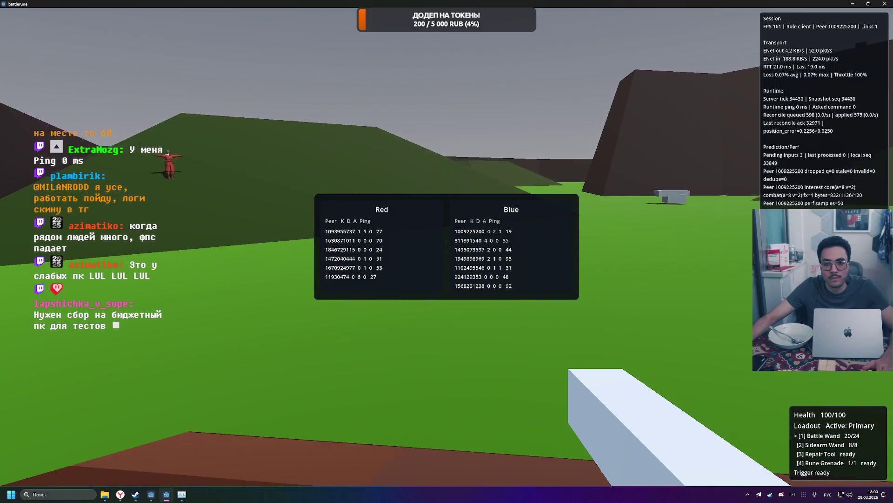
pyautogui.press('w')
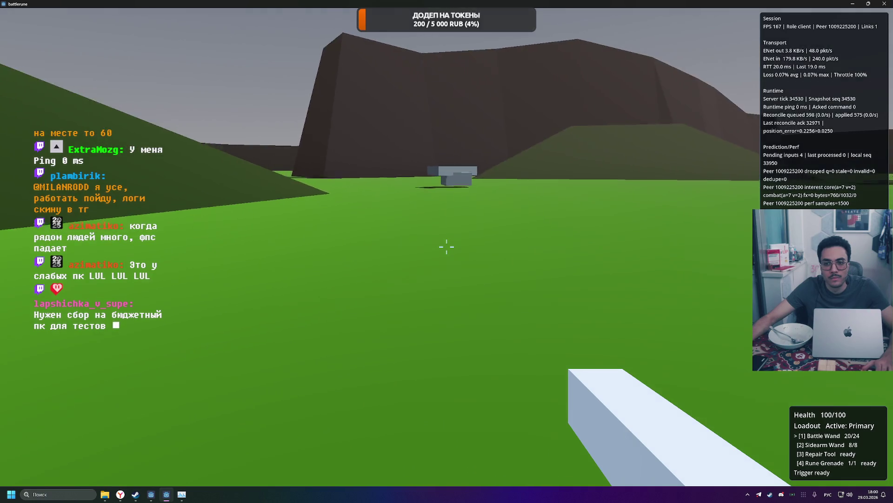
pyautogui.press('w')
pyautogui.press('Tab')
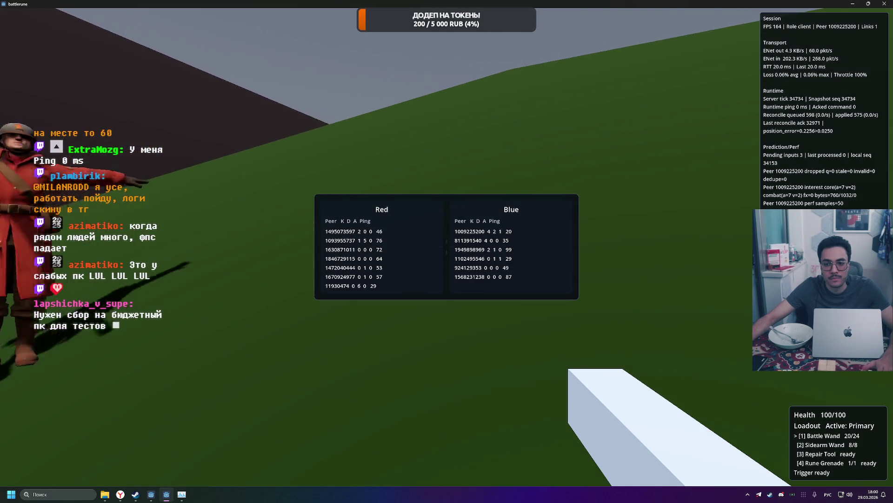
pyautogui.press('Tab')
pyautogui.press('w')
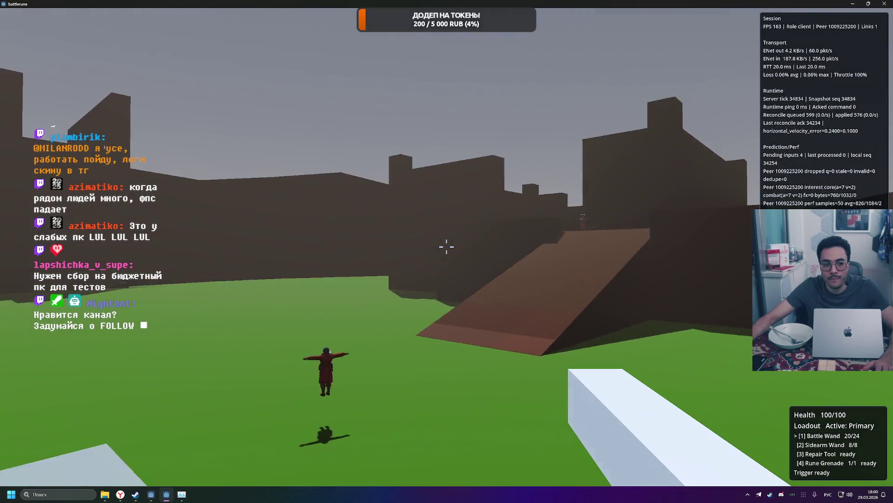
pyautogui.press('w')
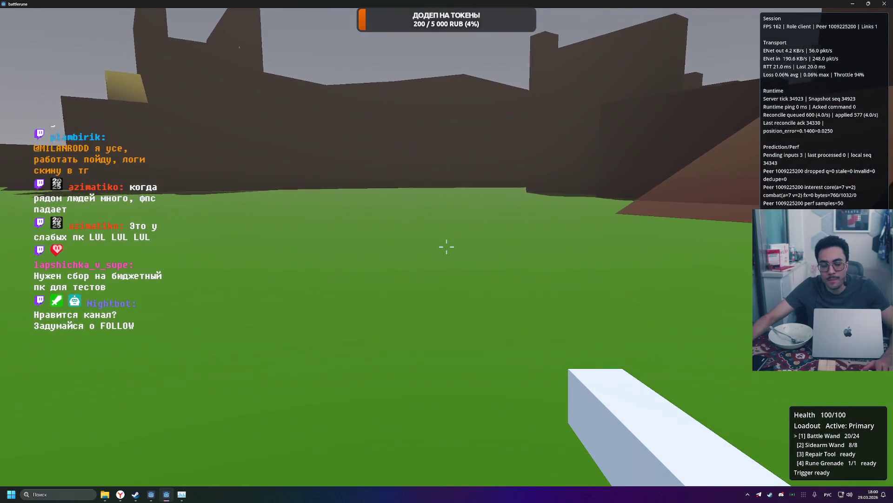
pyautogui.press('w')
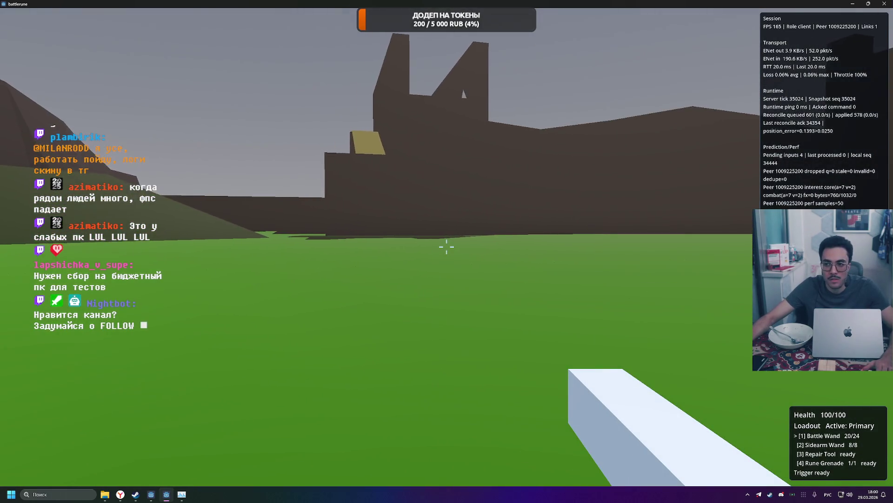
pyautogui.press('w')
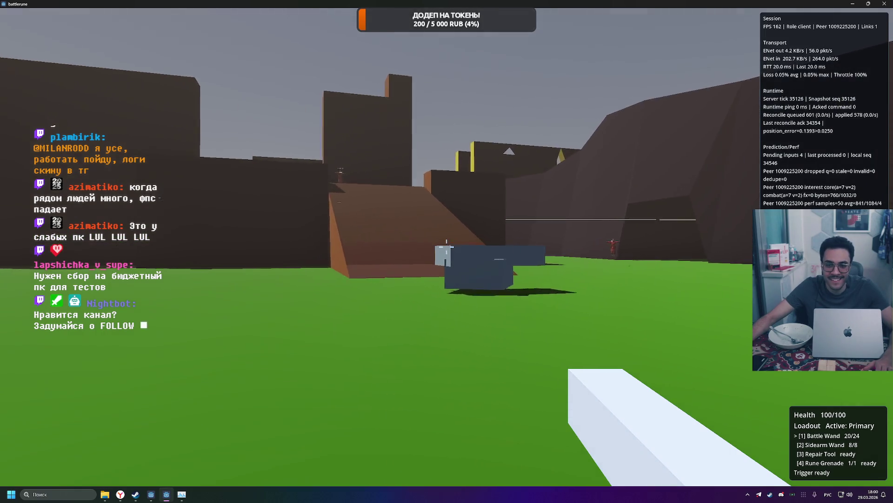
pyautogui.click(446, 247)
pyautogui.press('Tab')
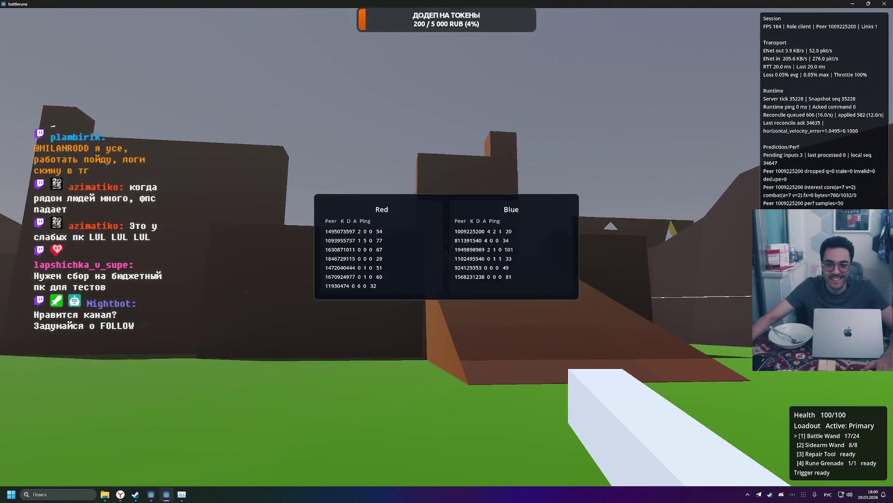
# Leave the dark corridor and advance past the grey block toward two red players.
pyautogui.press('w')
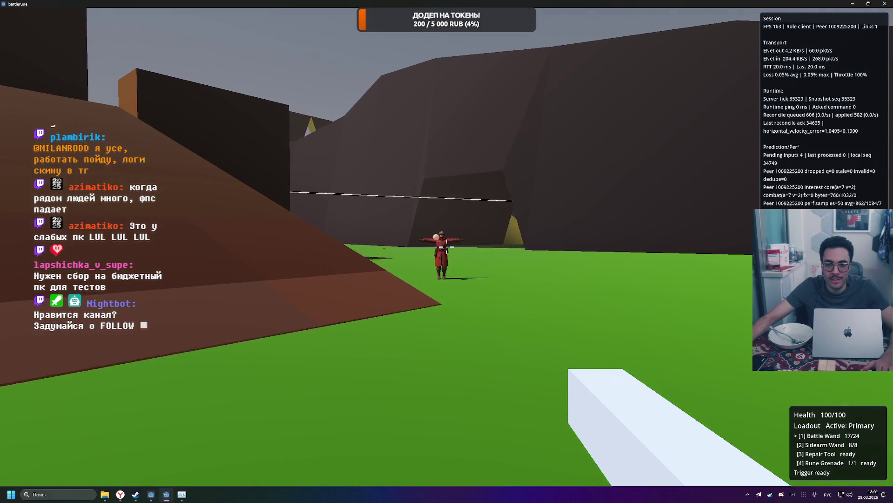
pyautogui.press('w')
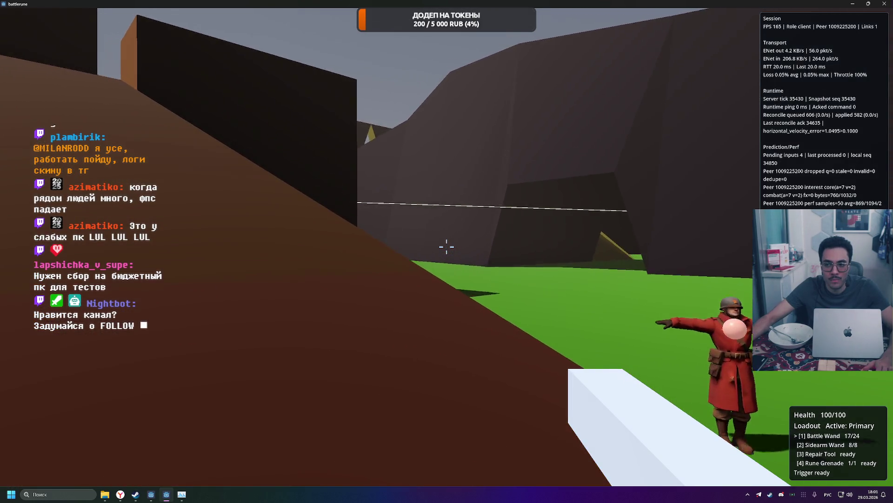
pyautogui.press('w')
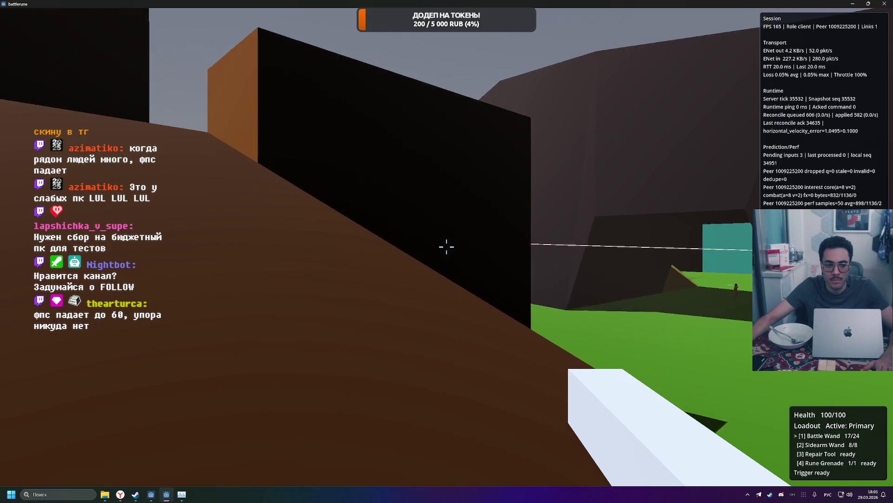
pyautogui.press('w')
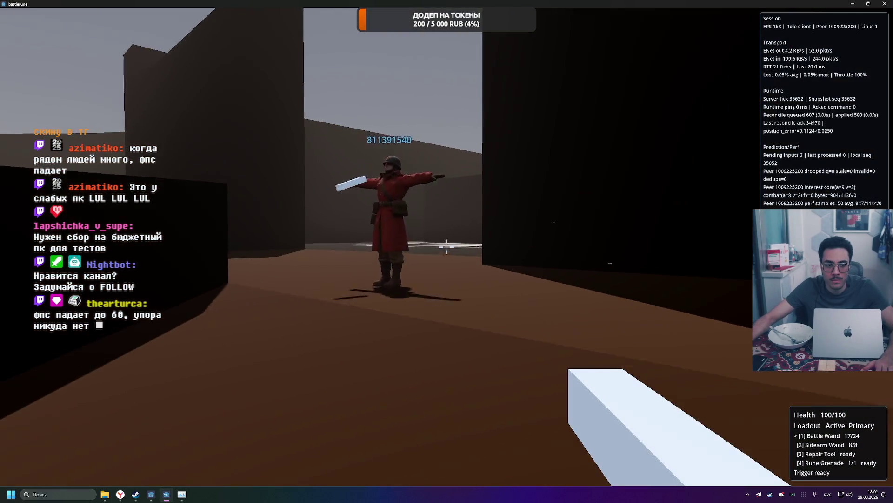
pyautogui.press('w')
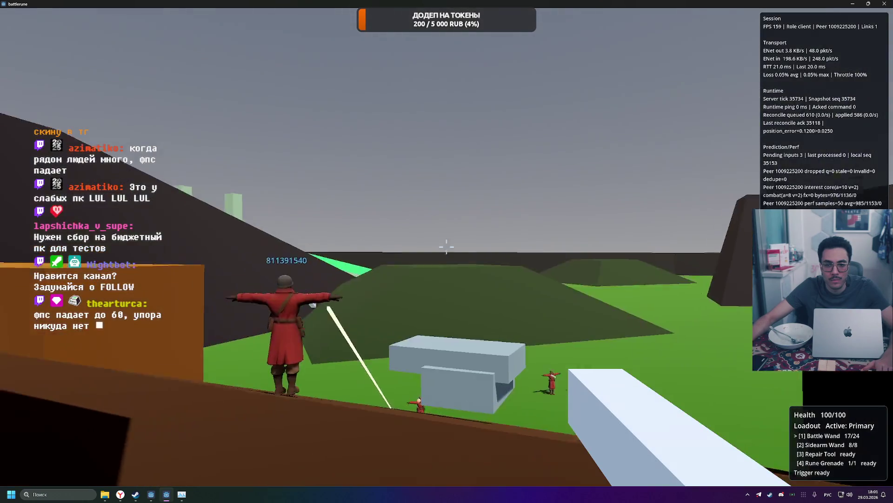
pyautogui.press('w')
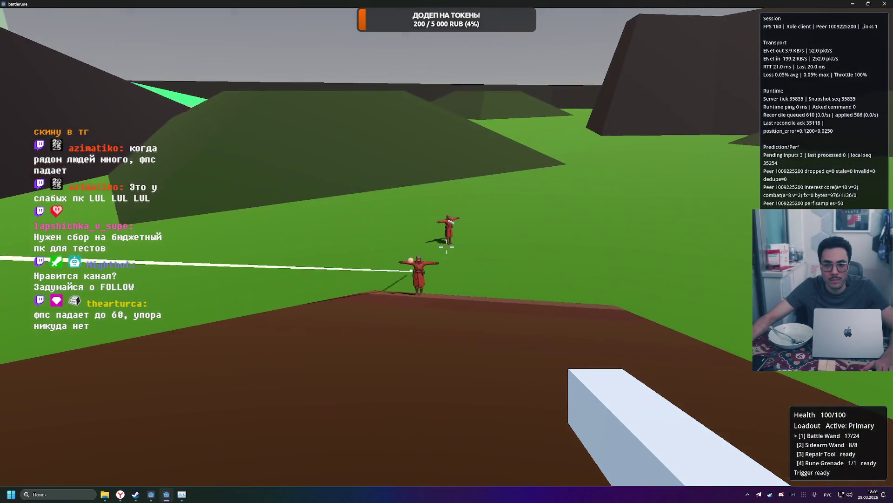
# Empty the Battle Wand at the red players across the field.
pyautogui.click(446, 251)
pyautogui.click(447, 251)
pyautogui.click(447, 251)
pyautogui.click(447, 251)
pyautogui.click(447, 251)
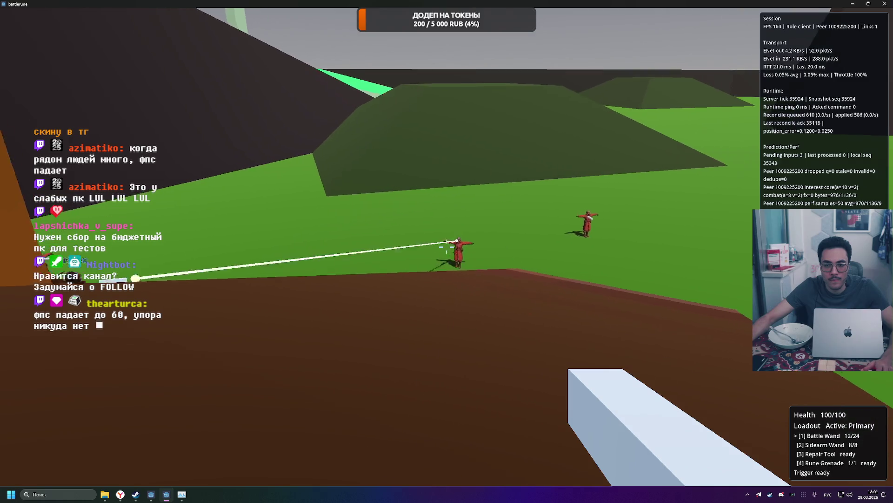
pyautogui.click(447, 252)
pyautogui.click(447, 251)
pyautogui.click(447, 251)
pyautogui.click(447, 251)
pyautogui.click(447, 251)
pyautogui.click(446, 251)
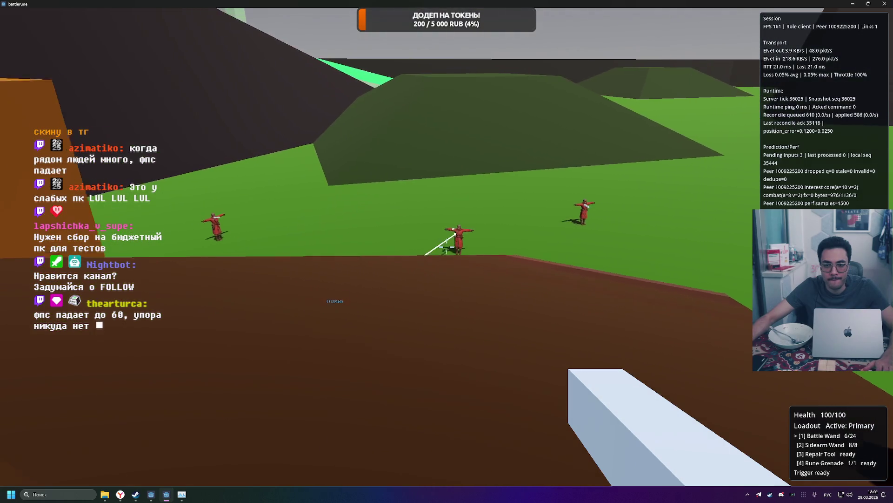
pyautogui.click(447, 251)
pyautogui.click(447, 251)
pyautogui.click(447, 251)
pyautogui.click(447, 252)
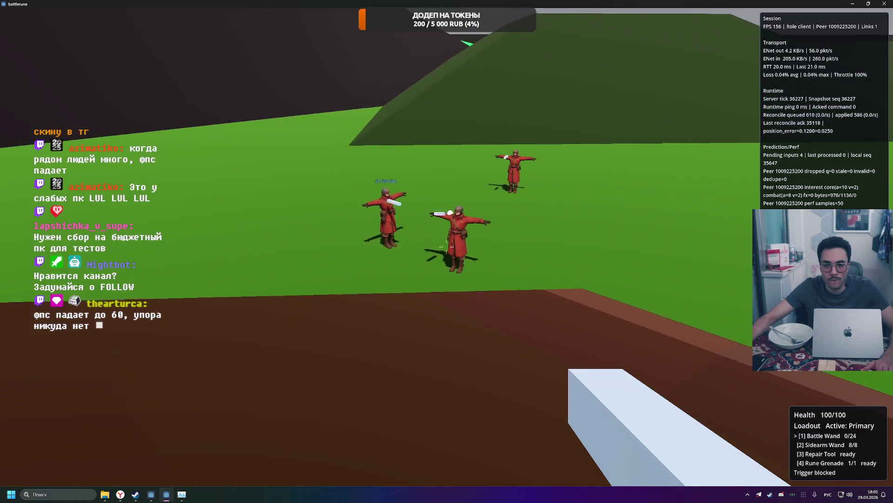
# Show the Red/Blue scoreboard, then empty the wand into the group of soldiers.
pyautogui.press('Tab')
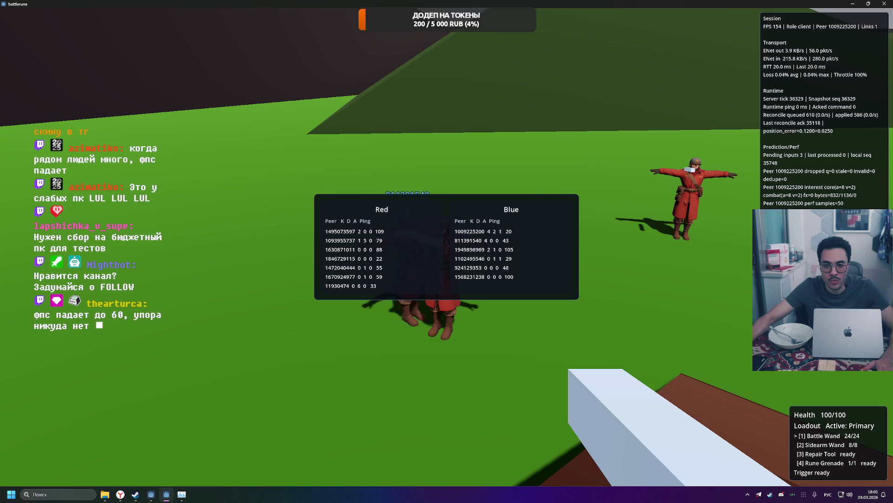
pyautogui.click(447, 247)
pyautogui.click(447, 247)
pyautogui.click(447, 246)
pyautogui.click(447, 247)
pyautogui.click(447, 247)
pyautogui.click(447, 247)
pyautogui.click(447, 246)
pyautogui.click(447, 247)
pyautogui.click(446, 247)
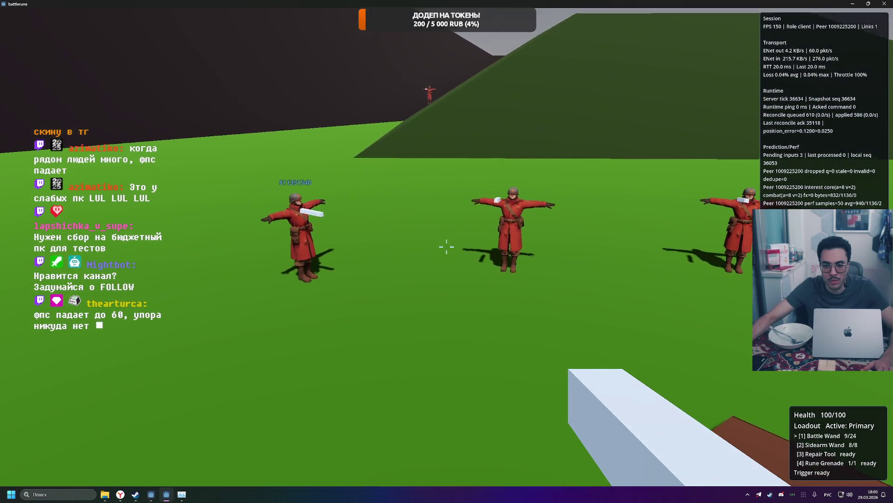
pyautogui.click(447, 246)
pyautogui.click(447, 246)
pyautogui.click(446, 246)
pyautogui.click(447, 246)
pyautogui.click(447, 247)
pyautogui.click(446, 246)
pyautogui.click(447, 247)
pyautogui.click(447, 247)
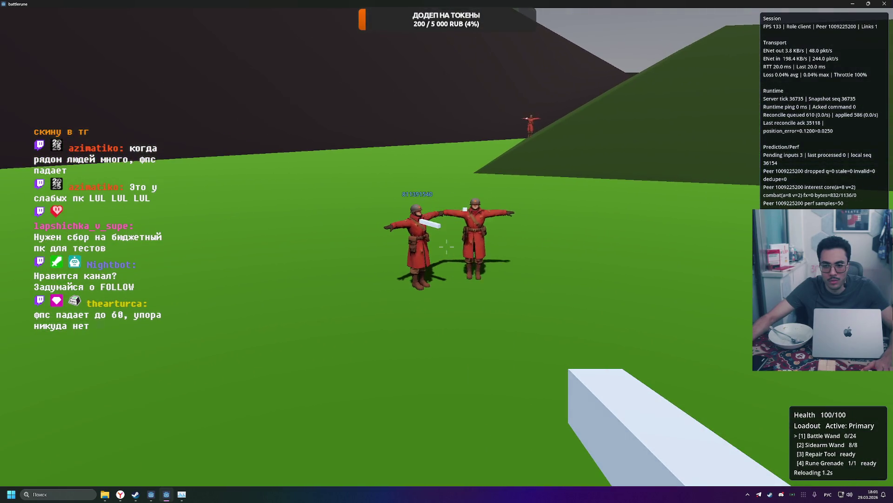
# Keep firing after each reload until the wand empties again, then show the scoreboard pings.
pyautogui.click(447, 246)
pyautogui.click(447, 247)
pyautogui.click(446, 246)
pyautogui.click(447, 247)
pyautogui.click(447, 246)
pyautogui.click(447, 246)
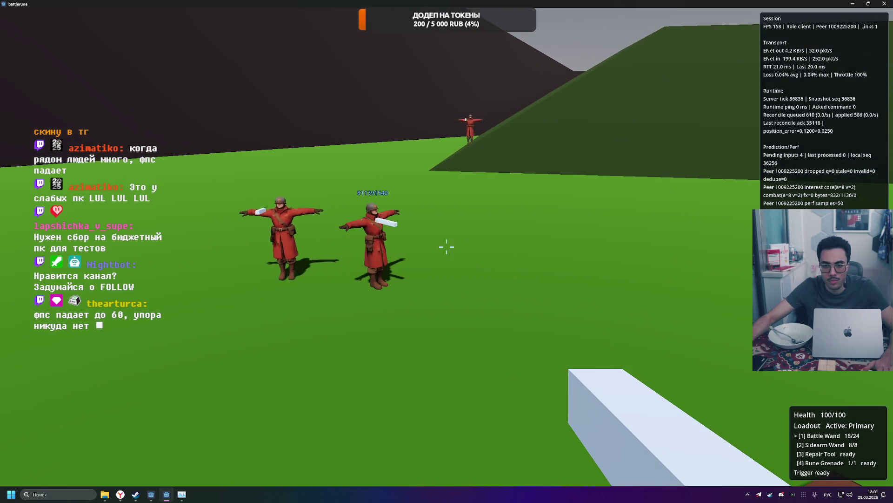
pyautogui.click(447, 247)
pyautogui.click(447, 246)
pyautogui.click(447, 247)
pyautogui.click(447, 247)
pyautogui.click(446, 246)
pyautogui.click(446, 246)
pyautogui.click(447, 247)
pyautogui.click(447, 246)
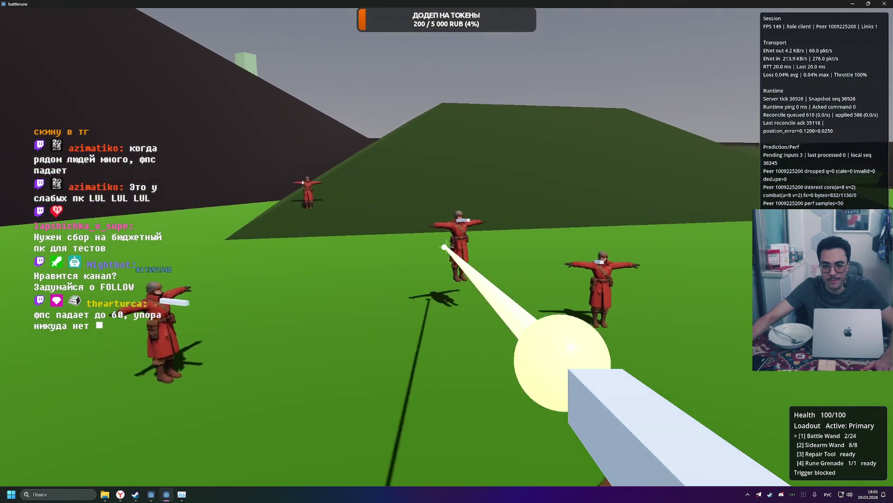
pyautogui.click(447, 247)
pyautogui.click(446, 247)
pyautogui.click(446, 247)
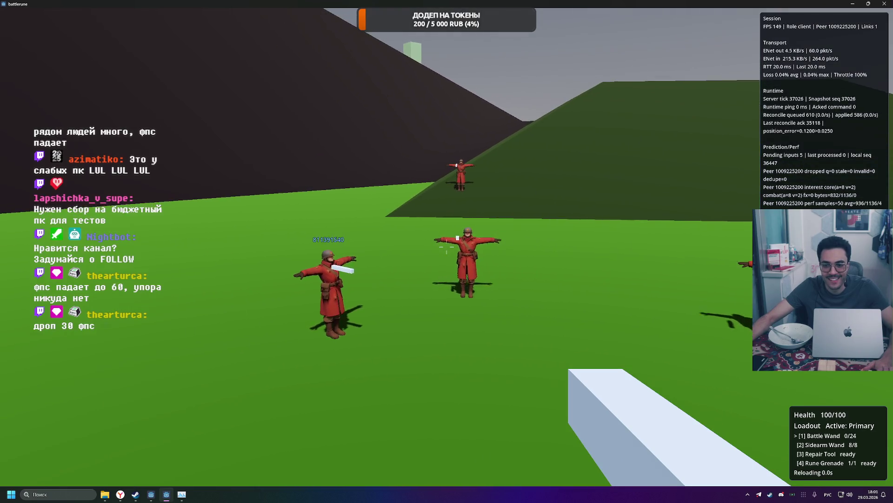
pyautogui.click(447, 250)
pyautogui.click(447, 250)
pyautogui.click(447, 250)
pyautogui.click(447, 248)
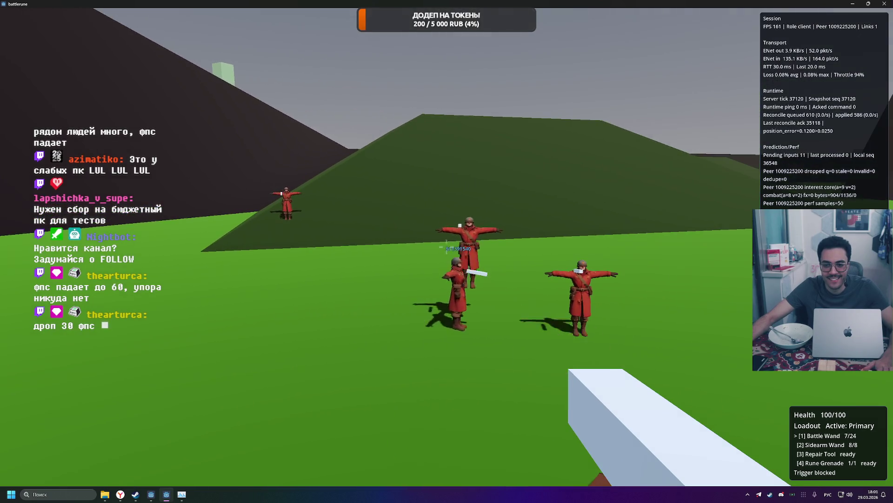
pyautogui.click(447, 247)
pyautogui.click(447, 246)
pyautogui.click(446, 247)
pyautogui.click(447, 247)
pyautogui.click(447, 247)
pyautogui.click(446, 247)
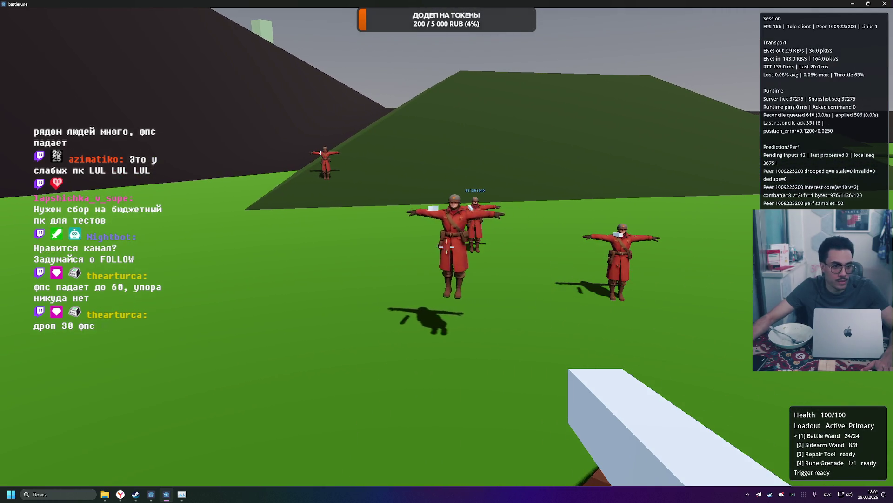
pyautogui.press('Tab')
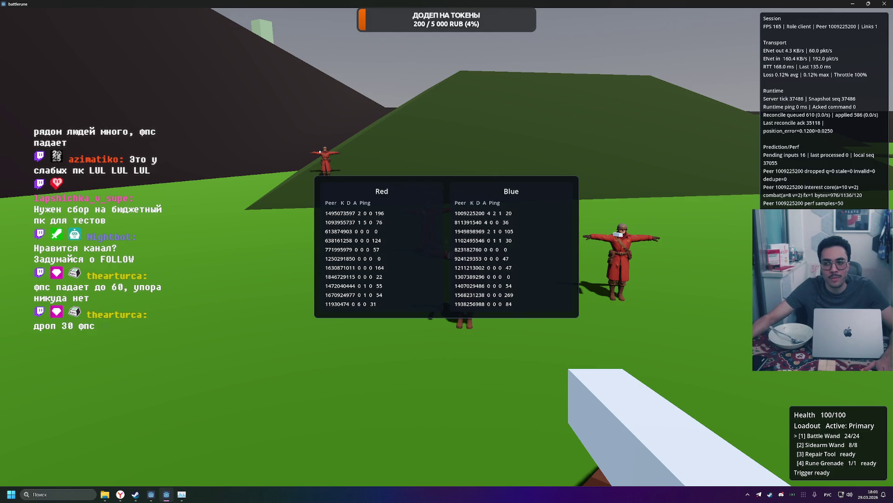
# Open the Battle Menu to free the mouse and switch back to the Godot editor.
pyautogui.press('Escape')
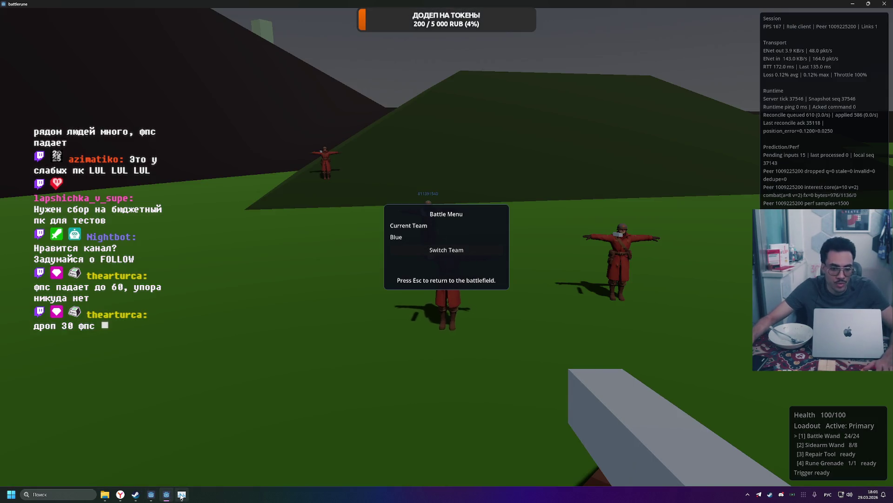
pyautogui.click(181, 494)
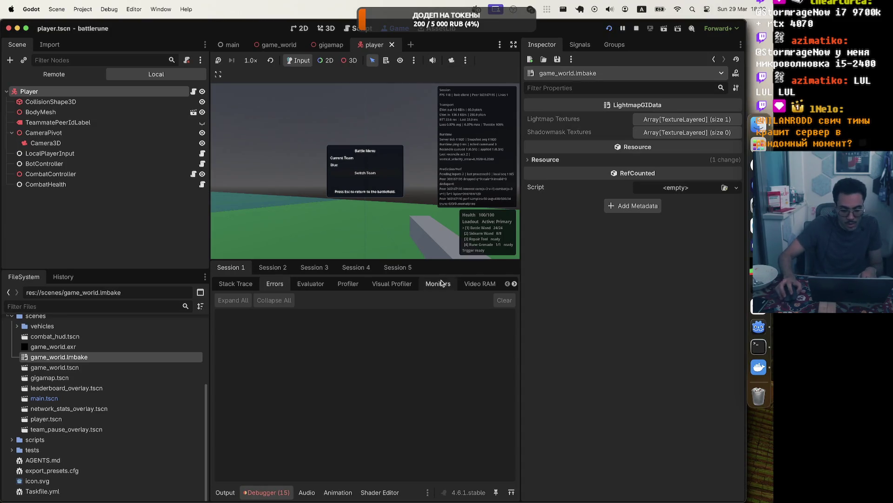
# Start the Visual Profiler and play briefly, then reopen the Battle Menu.
pyautogui.click(386, 288)
pyautogui.click(225, 301)
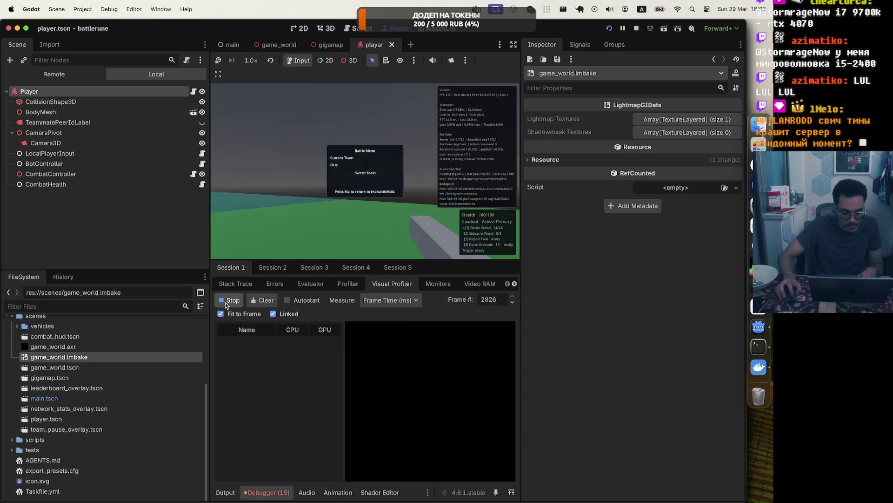
pyautogui.press('Escape')
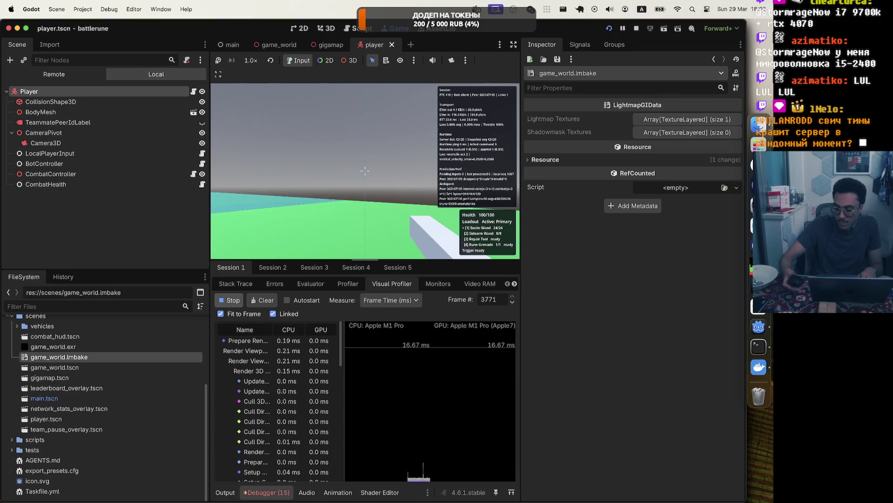
pyautogui.press('Escape')
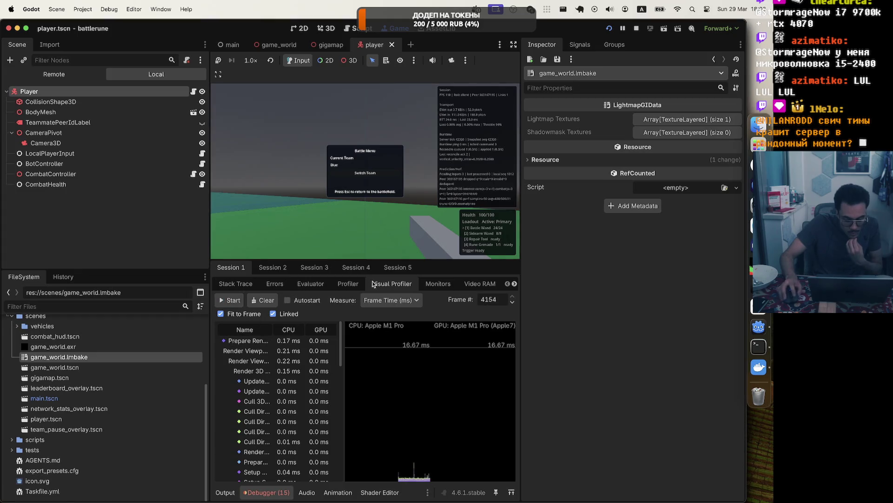
# Show the Output log and maximize the embedded game to fill the editor.
pyautogui.click(223, 492)
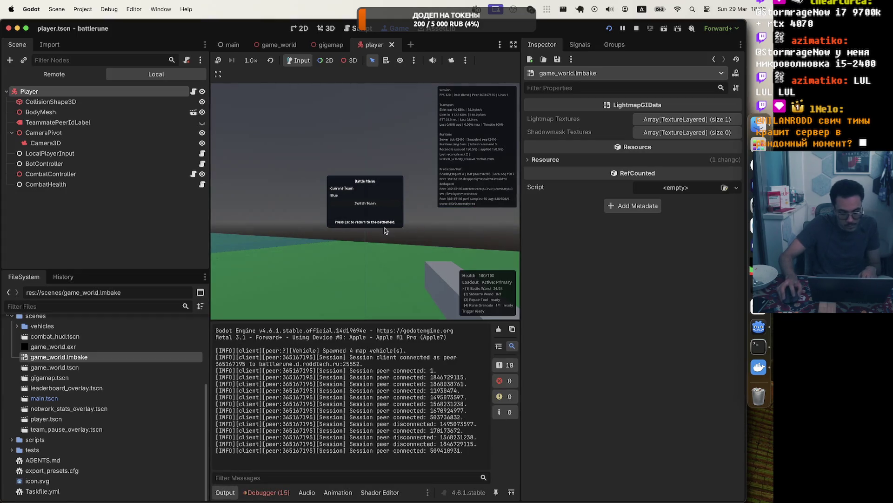
pyautogui.click(385, 228)
pyautogui.press('Escape')
pyautogui.press('Escape')
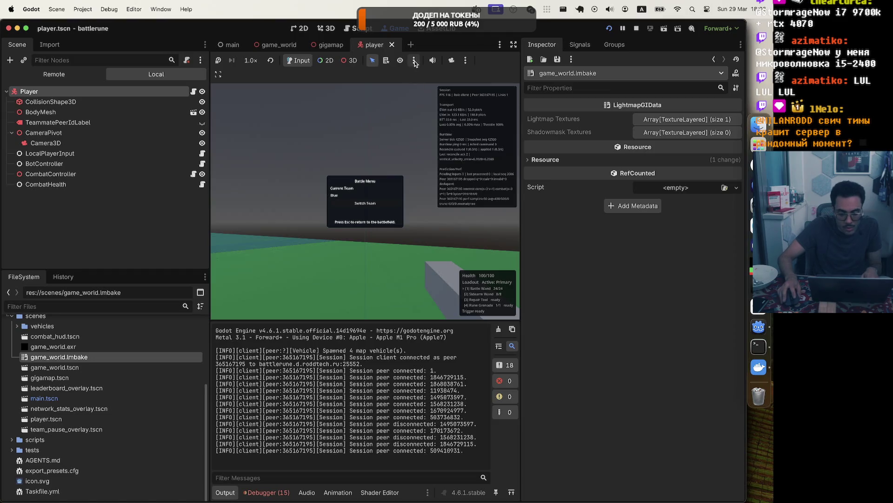
pyautogui.click(219, 74)
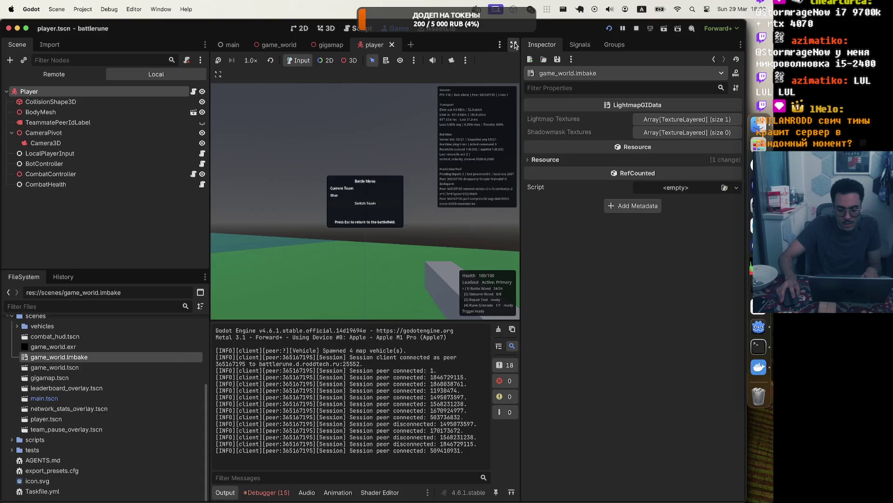
pyautogui.click(514, 44)
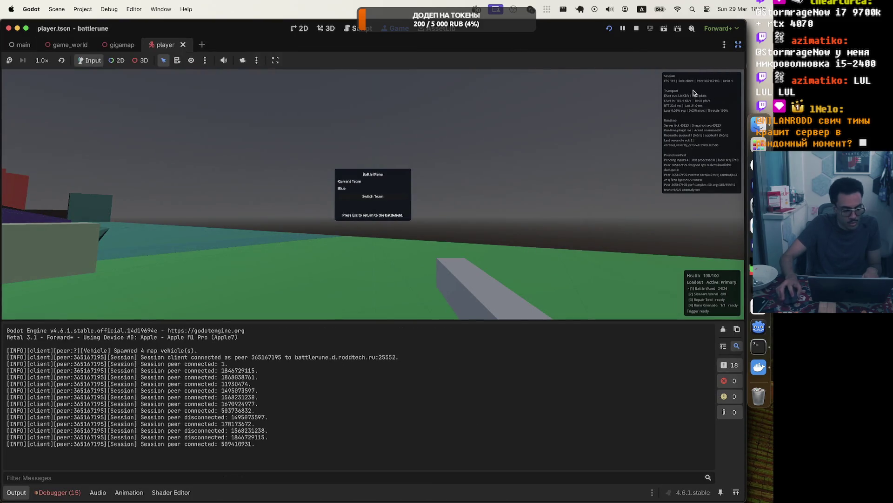
# Resume play, move forward and left past the pale green block, then reopen the Battle Menu.
pyautogui.press('Escape')
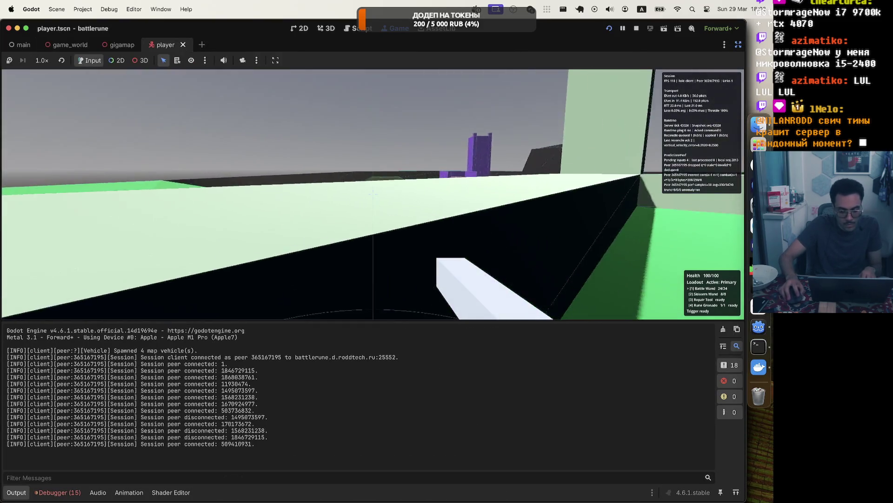
pyautogui.press('w')
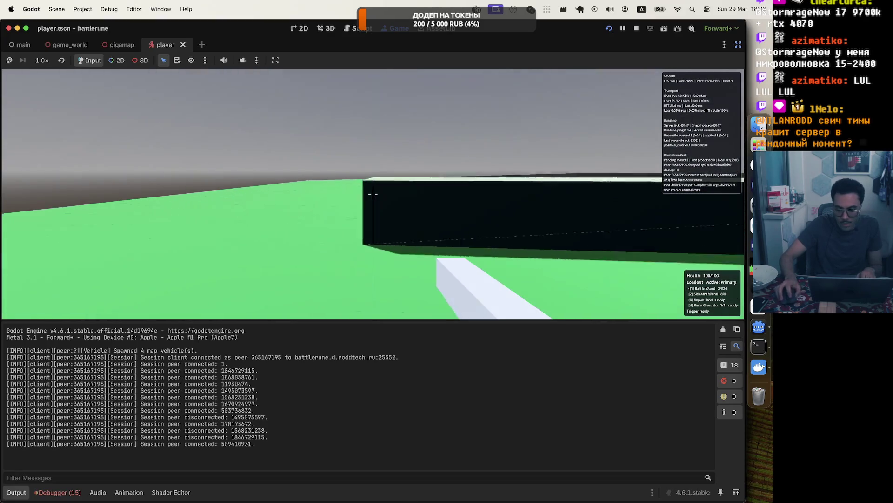
pyautogui.press('a')
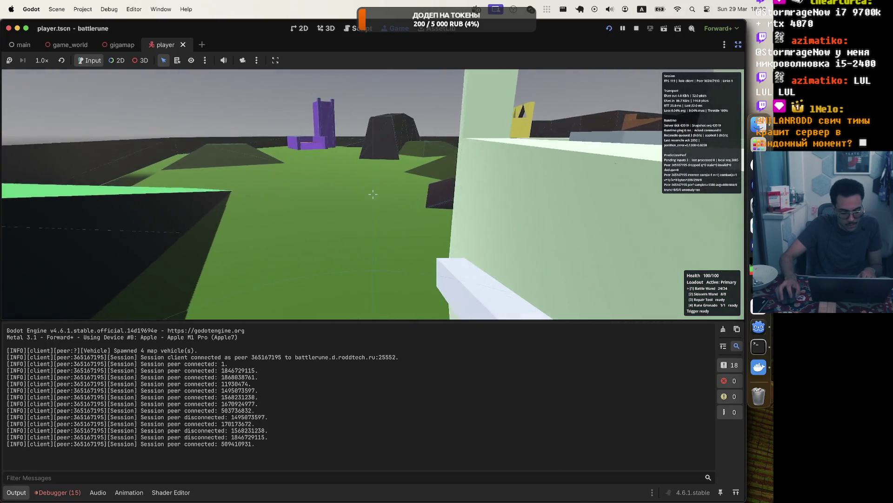
pyautogui.press('Escape')
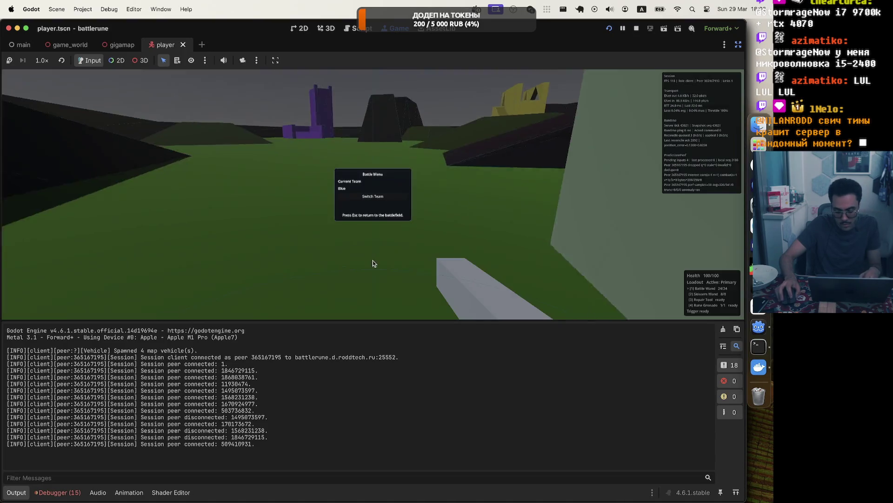
# Start the Network Profiler and browse the Misc and Video RAM tabs.
pyautogui.click(45, 492)
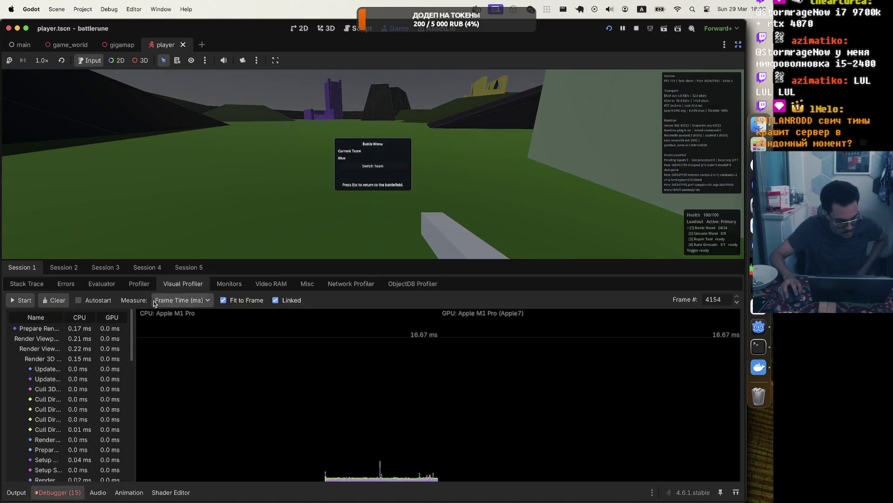
pyautogui.click(351, 283)
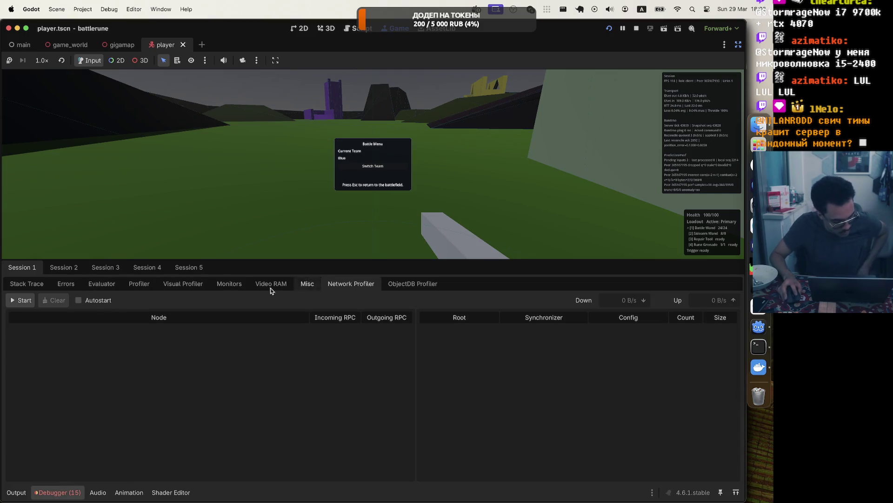
pyautogui.click(29, 301)
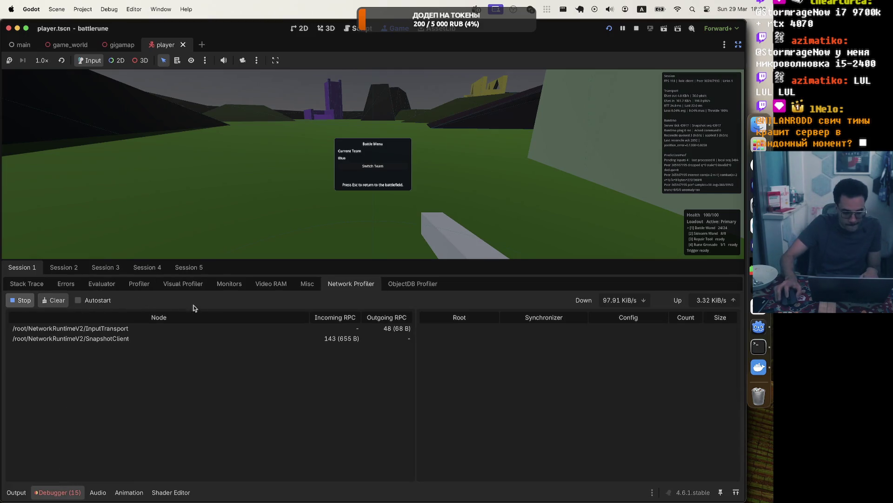
pyautogui.click(305, 284)
pyautogui.click(271, 284)
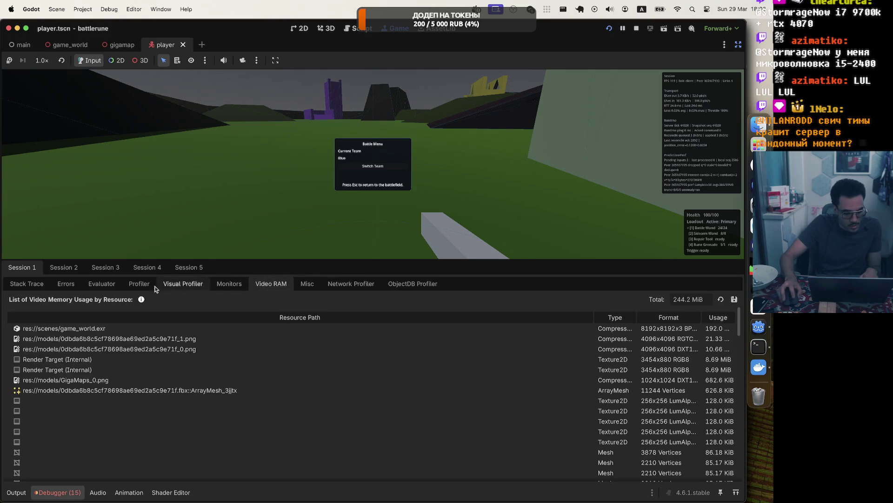
pyautogui.click(160, 284)
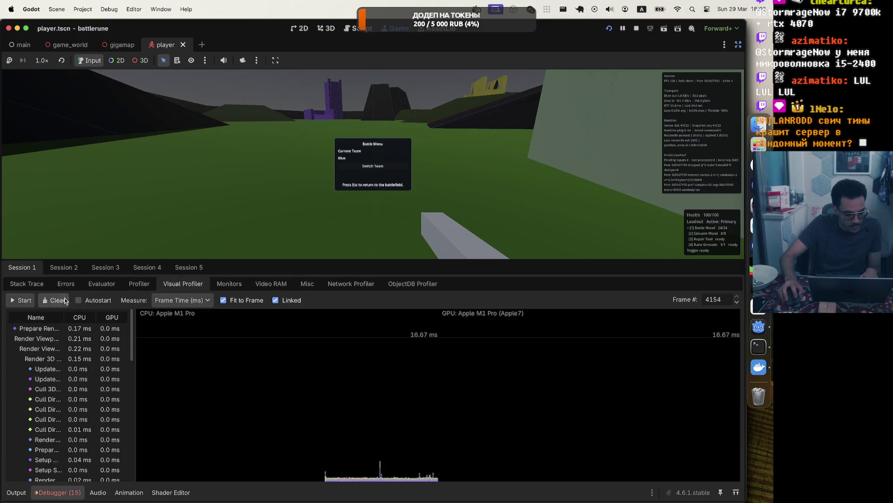
# Start both the frame-time Profiler and the Visual Profiler, then view the Profiler graph.
pyautogui.click(139, 283)
pyautogui.click(21, 300)
pyautogui.click(183, 283)
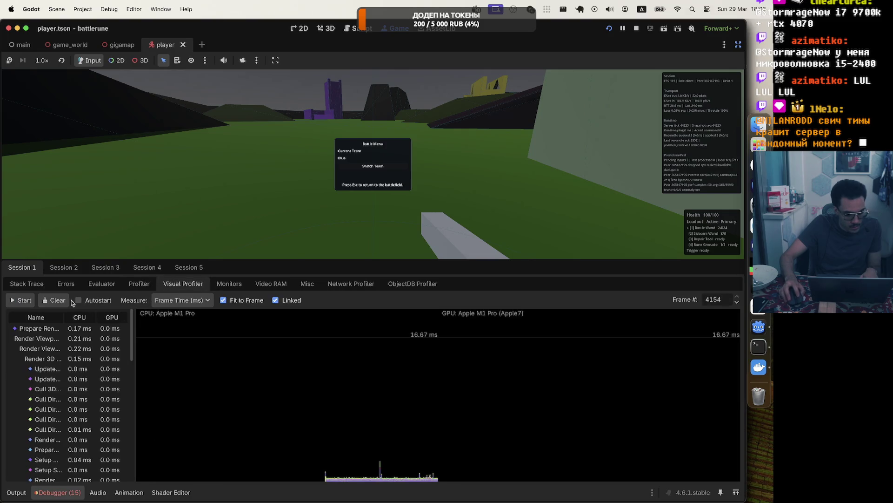
pyautogui.click(17, 301)
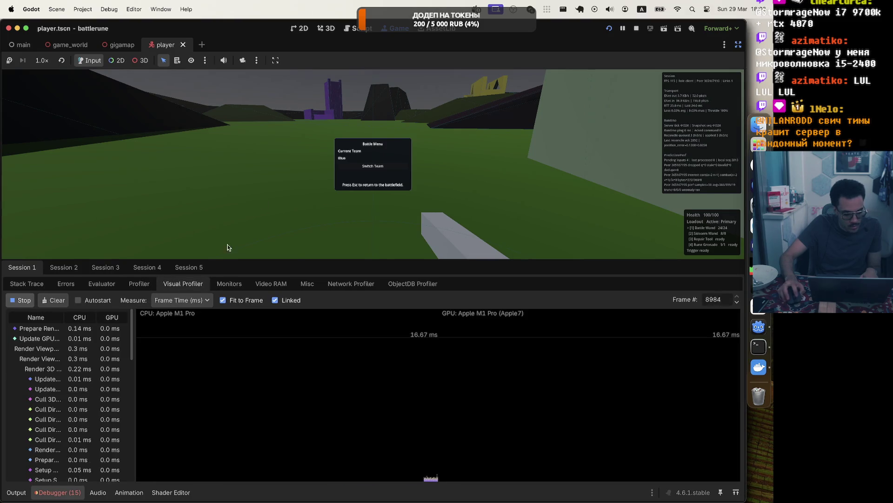
pyautogui.click(139, 283)
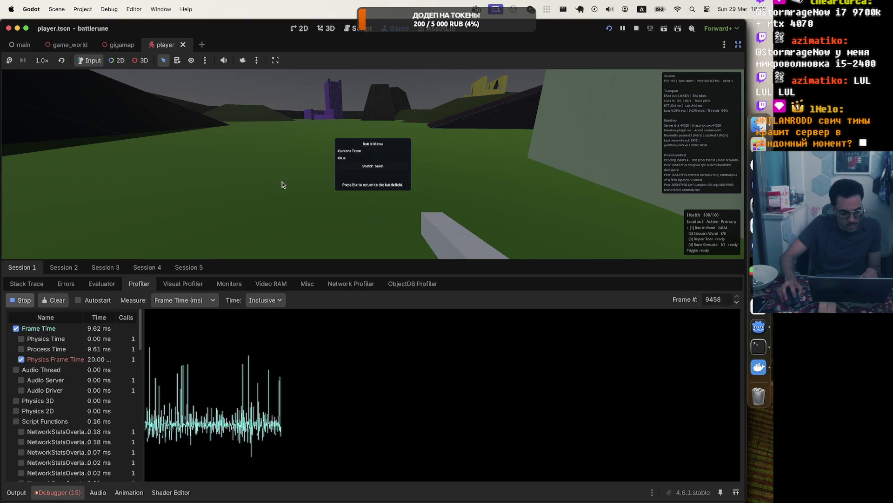
# Bring back the Output log and close the Battle Menu.
pyautogui.press('Escape')
pyautogui.press('Escape')
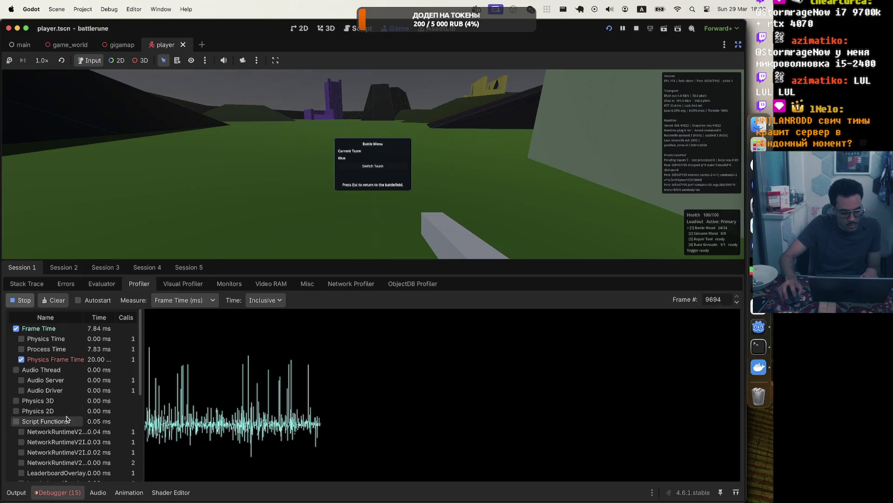
pyautogui.click(22, 492)
pyautogui.press('Escape')
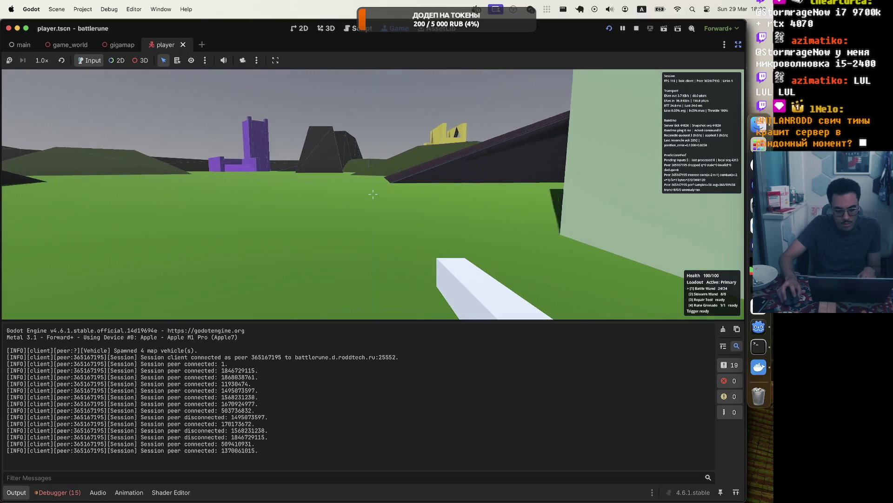
# Walk past the purple tower over the green ridge toward the yellow tower and brown walls.
pyautogui.press('Tab')
pyautogui.press('w')
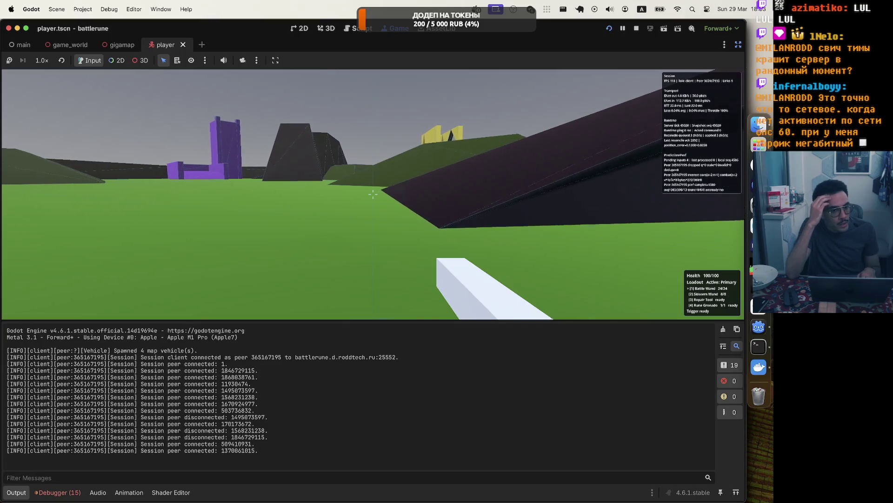
pyautogui.press('w')
pyautogui.press('w')
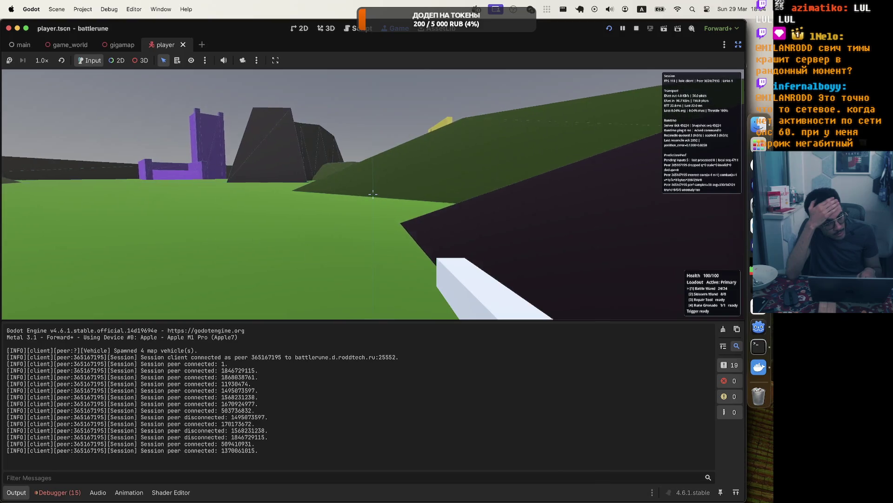
pyautogui.press('w')
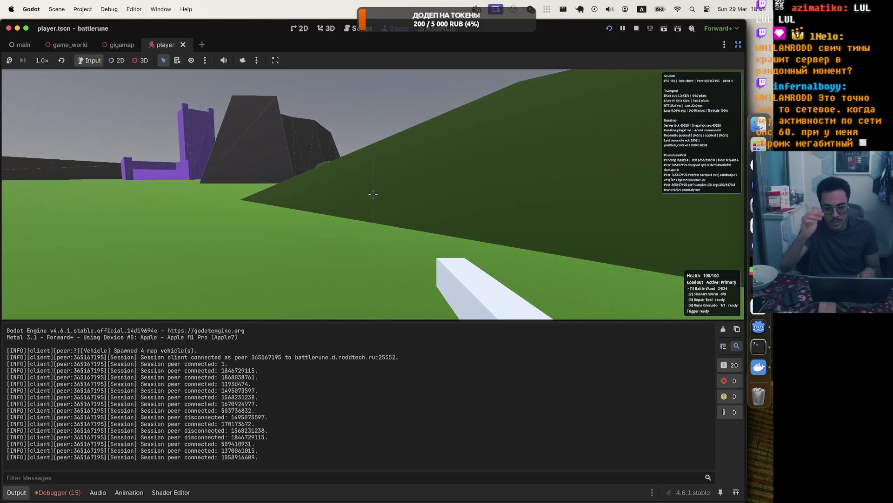
pyautogui.press('w')
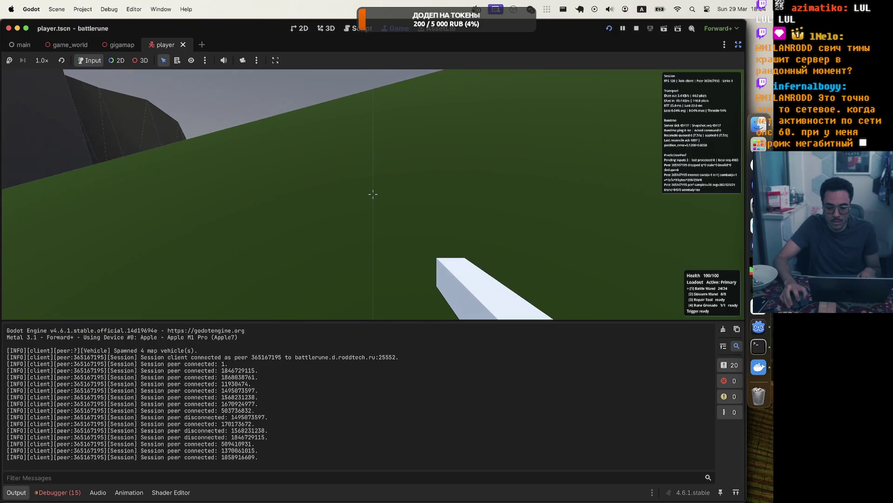
pyautogui.press('w')
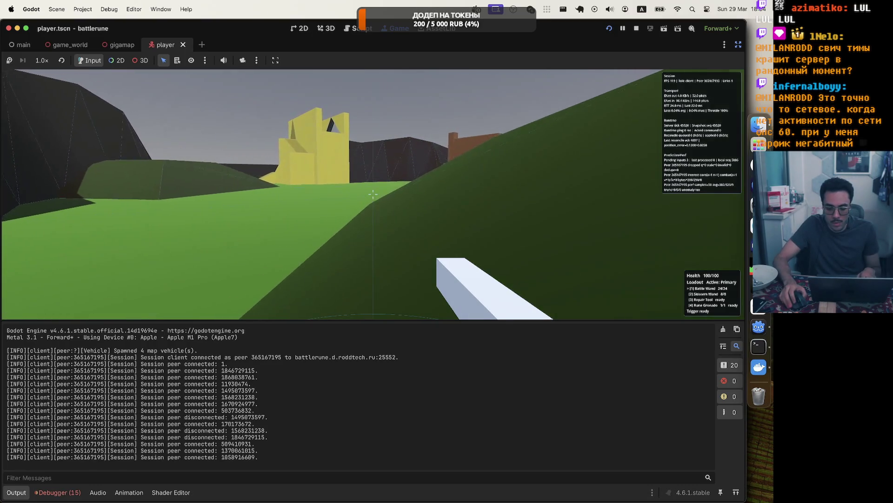
pyautogui.press('w')
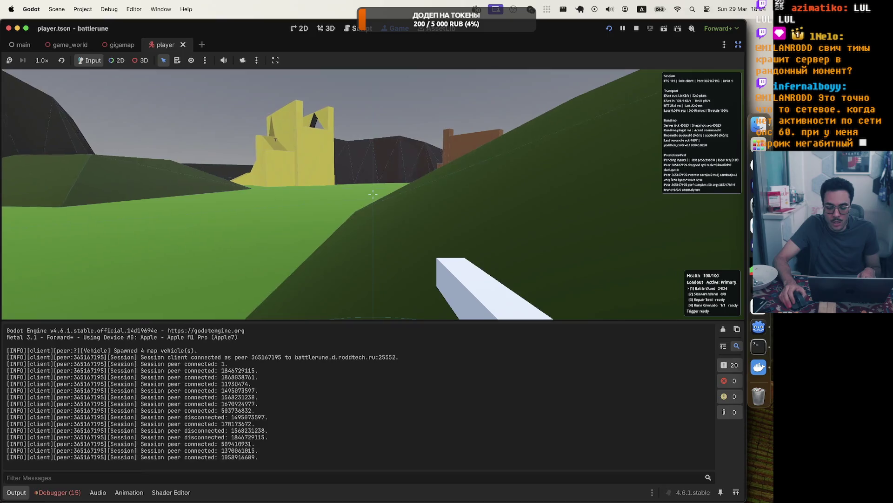
pyautogui.press('w')
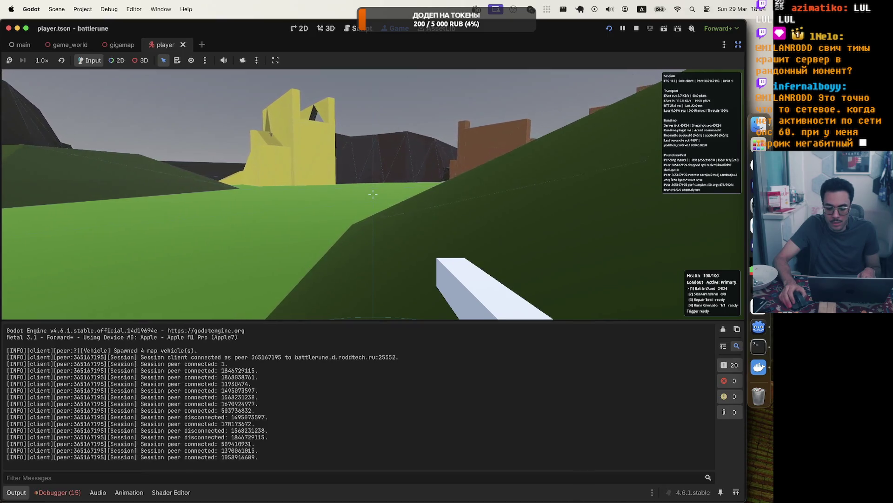
pyautogui.press('w')
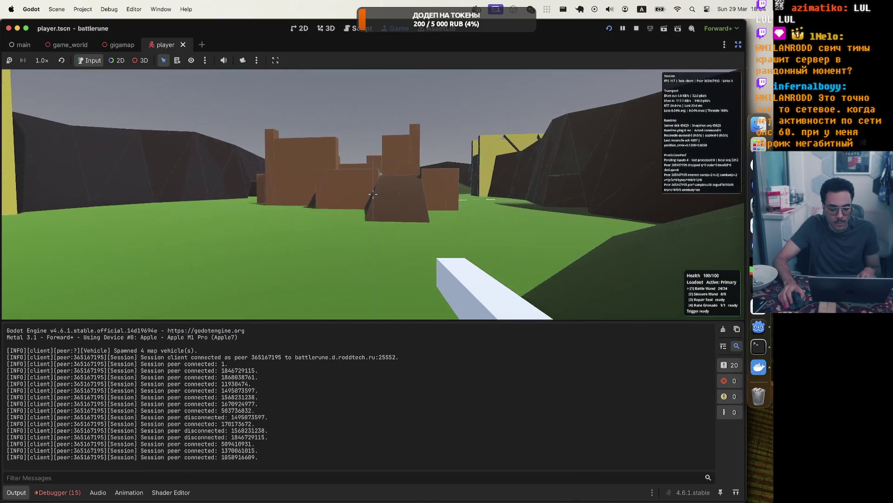
pyautogui.press('w')
# Fire three wand shots, walk up the brown ramp between the walls, then pause into the Battle Menu.
pyautogui.click(373, 193)
pyautogui.click(373, 194)
pyautogui.click(373, 194)
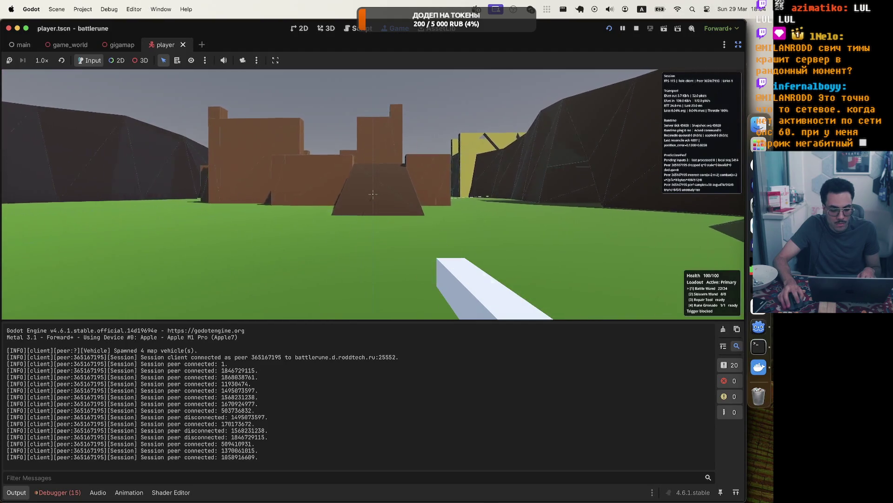
pyautogui.press('w')
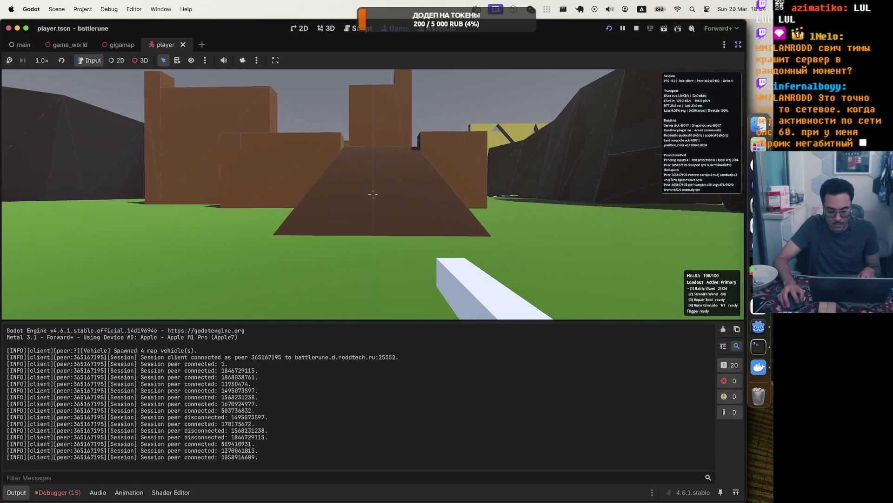
pyautogui.press('w')
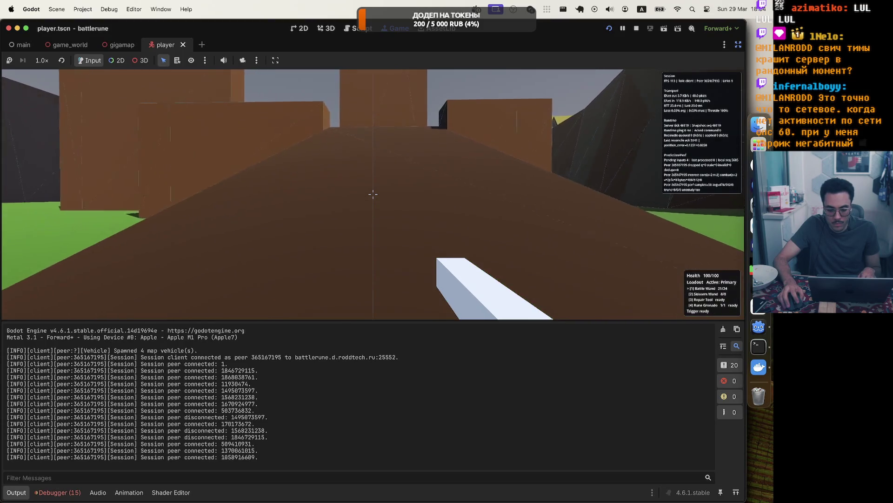
pyautogui.press('w')
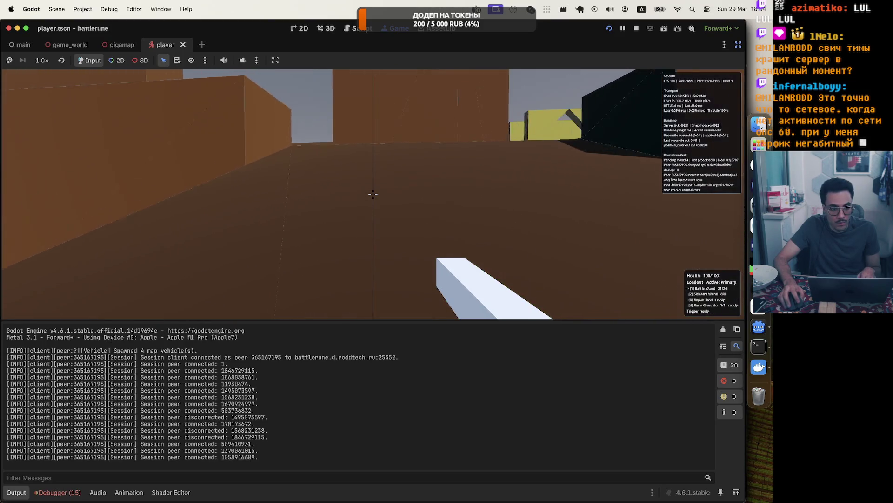
pyautogui.press('w')
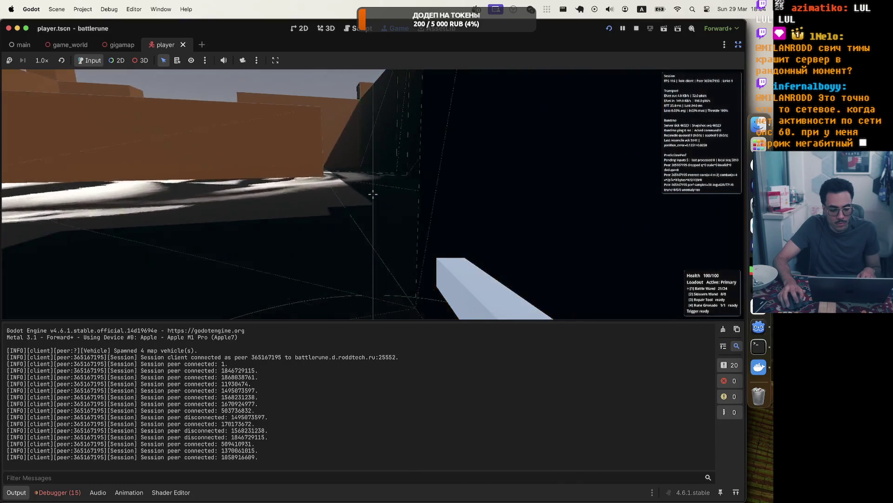
pyautogui.press('w')
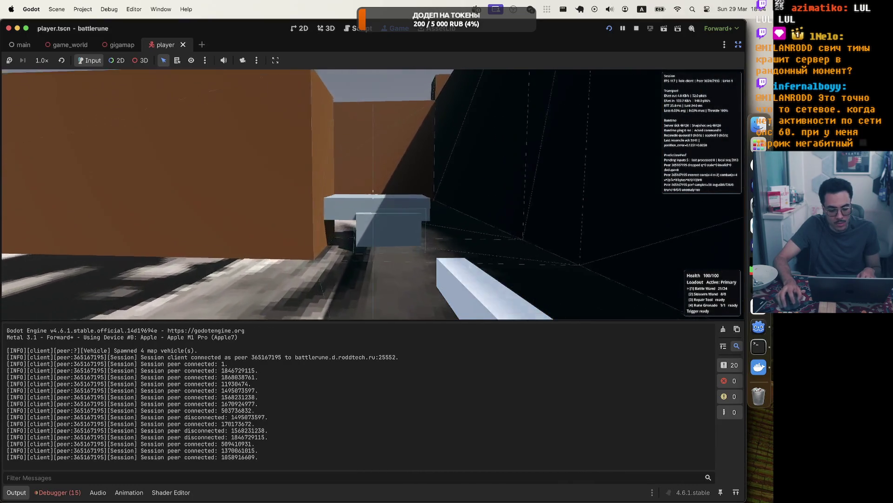
pyautogui.press('w')
pyautogui.press('w')
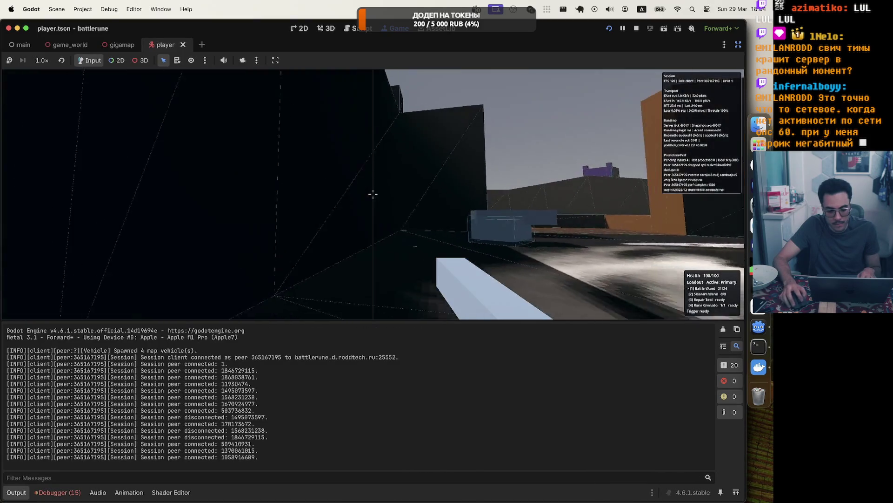
pyautogui.moveTo(373, 194)
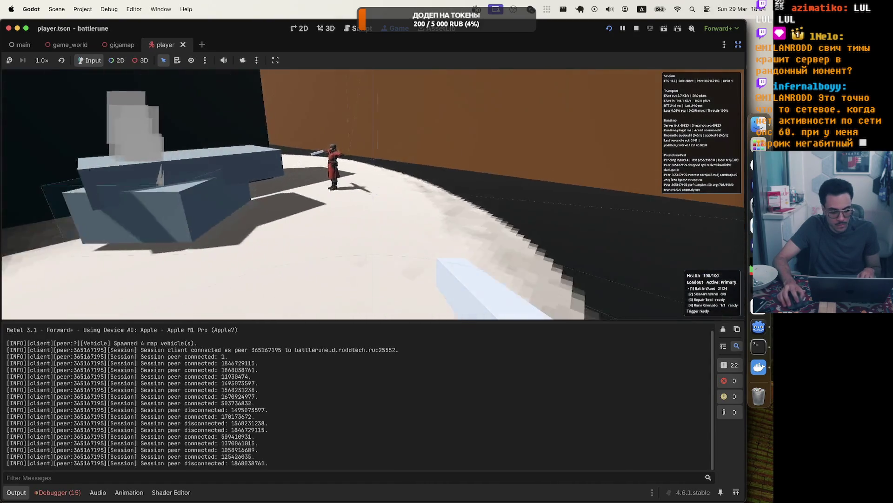
pyautogui.press('Escape')
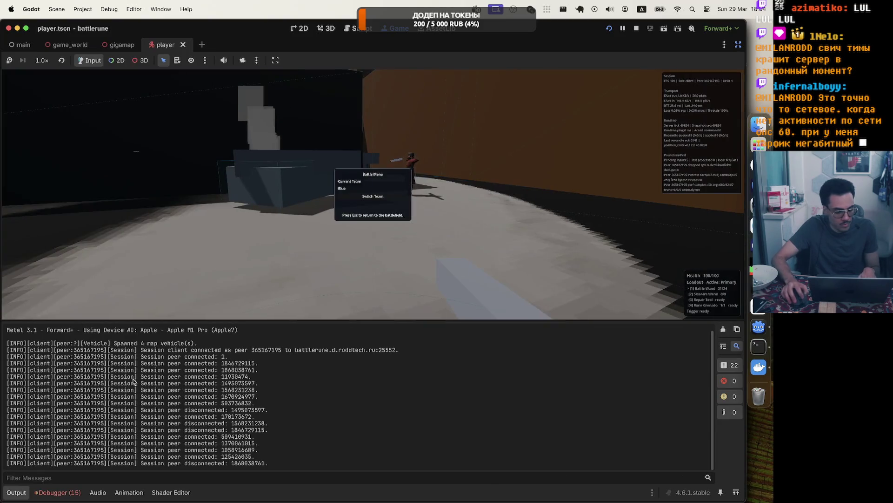
# Move from the Profiler and Visual Profiler to the Network Profiler's per-node RPC table.
pyautogui.click(61, 492)
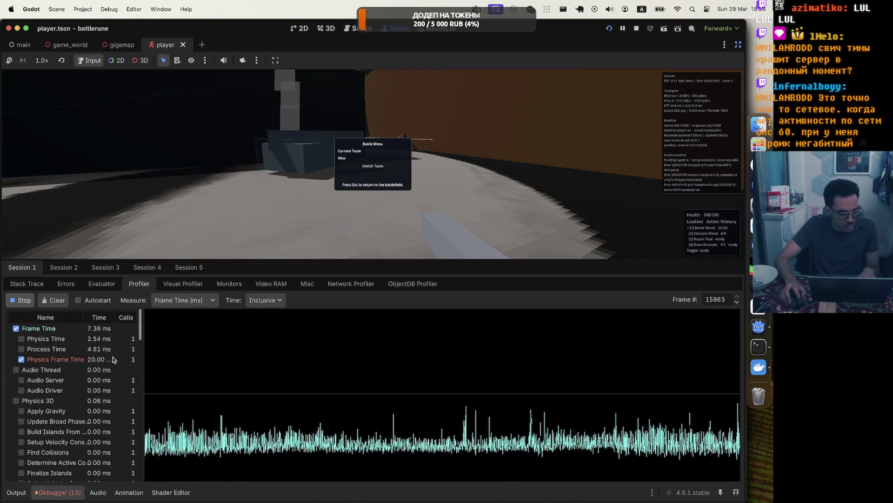
pyautogui.click(183, 284)
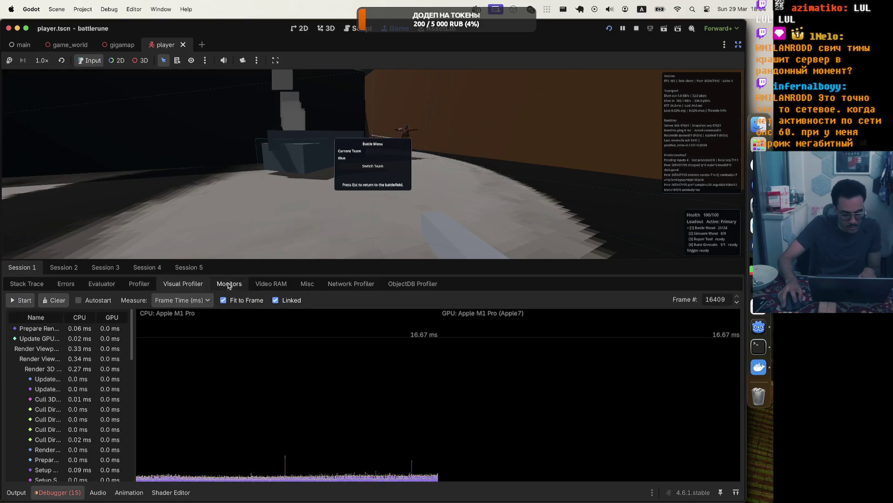
pyautogui.click(351, 283)
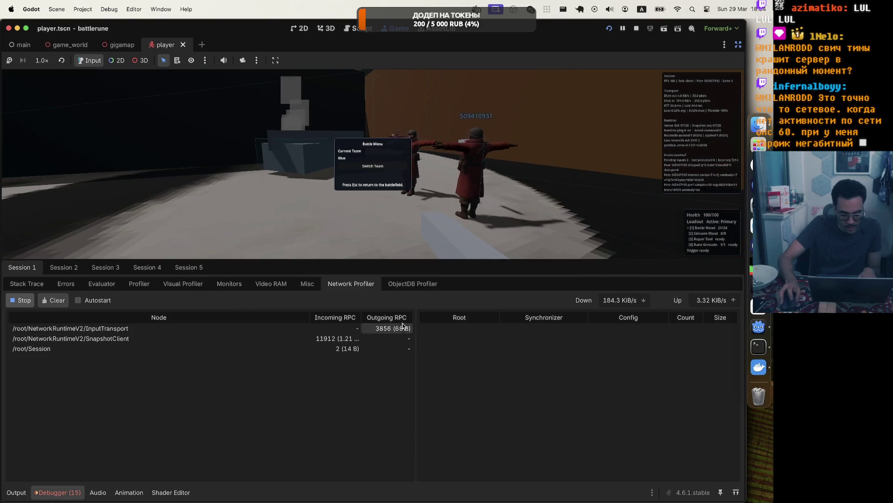
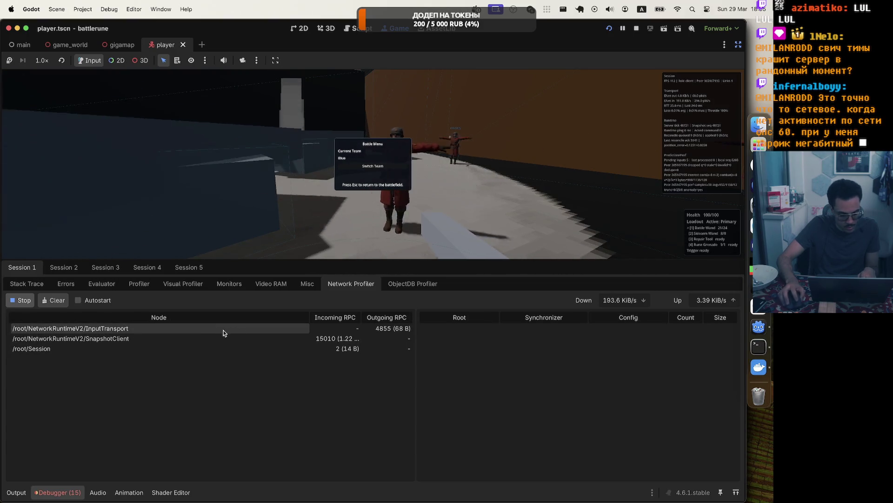
# Stop the Network Profiler, glance at the Evaluator and Stack Trace, and settle on the Profiler graph.
pyautogui.click(21, 299)
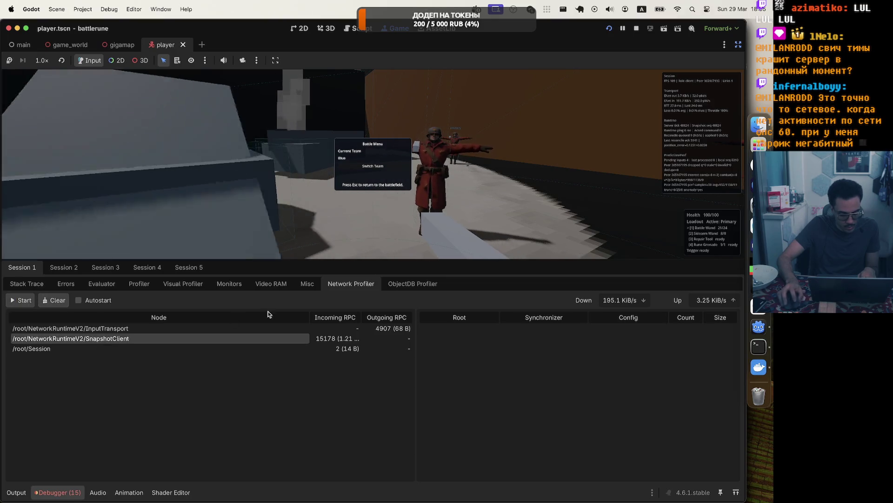
pyautogui.click(139, 284)
pyautogui.click(114, 283)
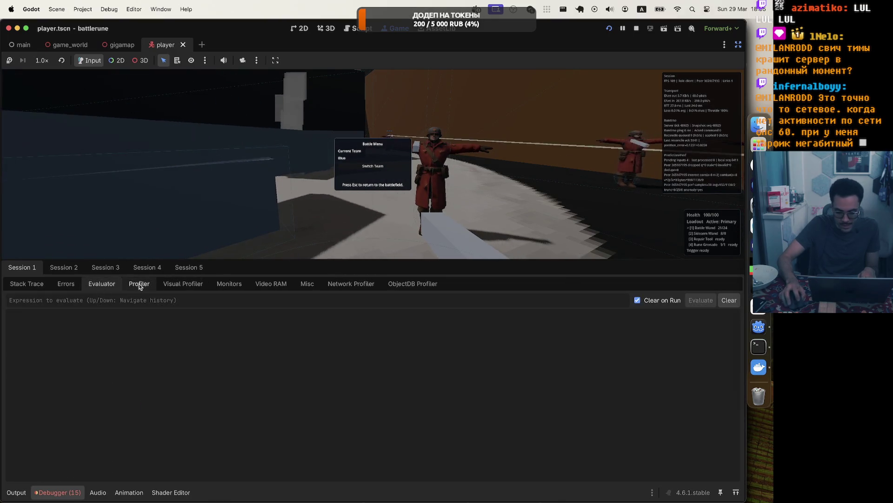
pyautogui.click(89, 284)
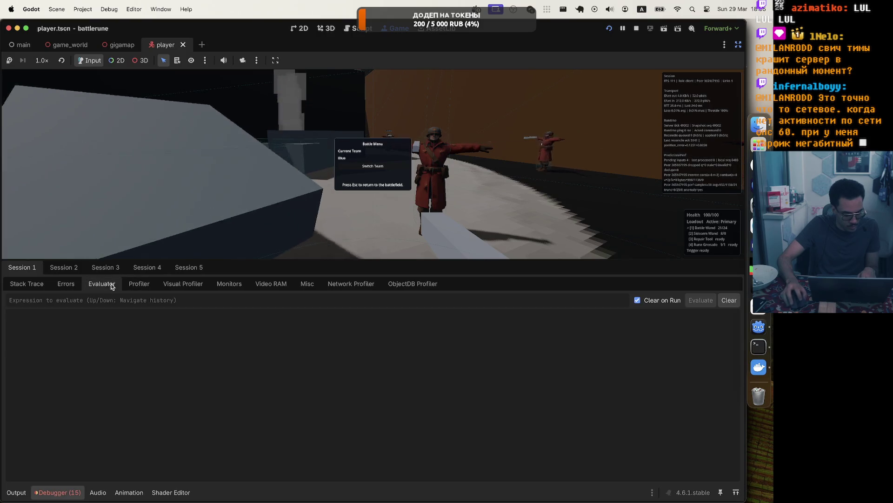
pyautogui.click(28, 284)
pyautogui.click(85, 284)
pyautogui.click(138, 285)
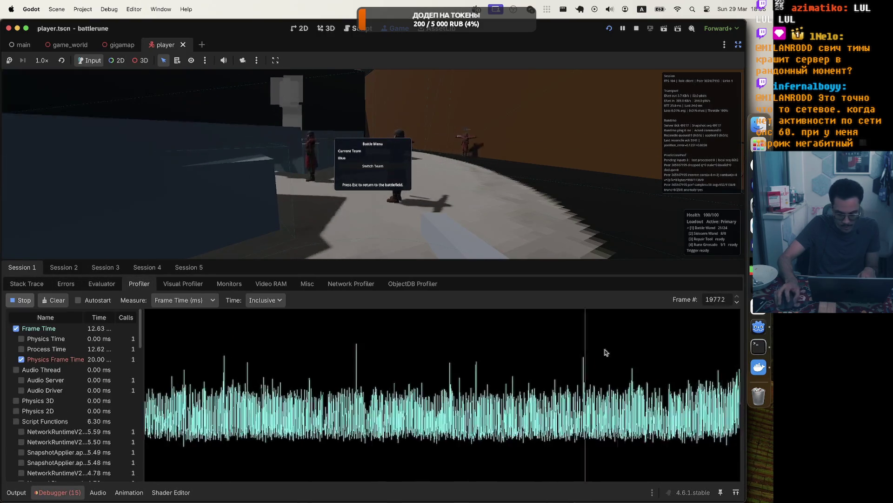
# Inspect a later frame's timings while resuming play and reopening the battle menu.
pyautogui.click(502, 386)
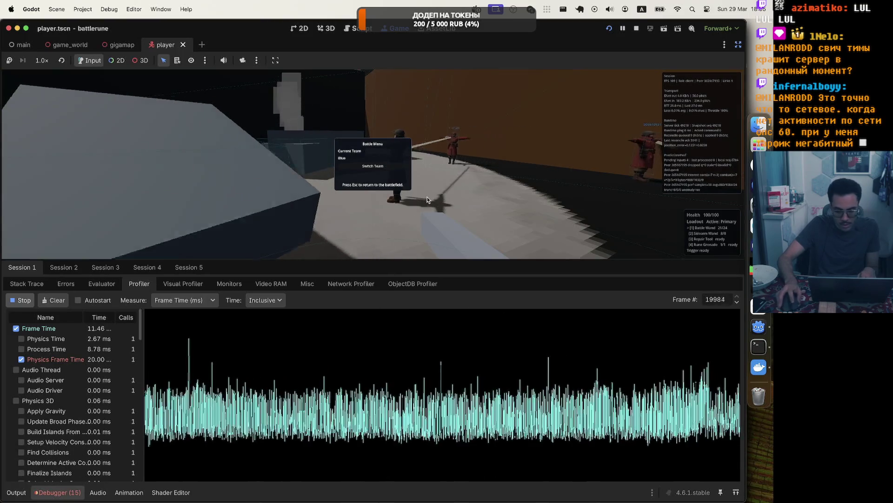
pyautogui.press('Escape')
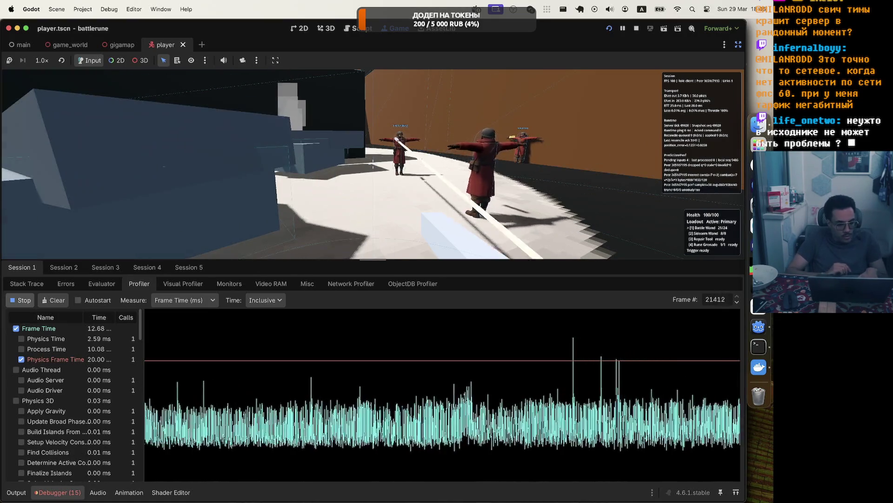
pyautogui.press('Escape')
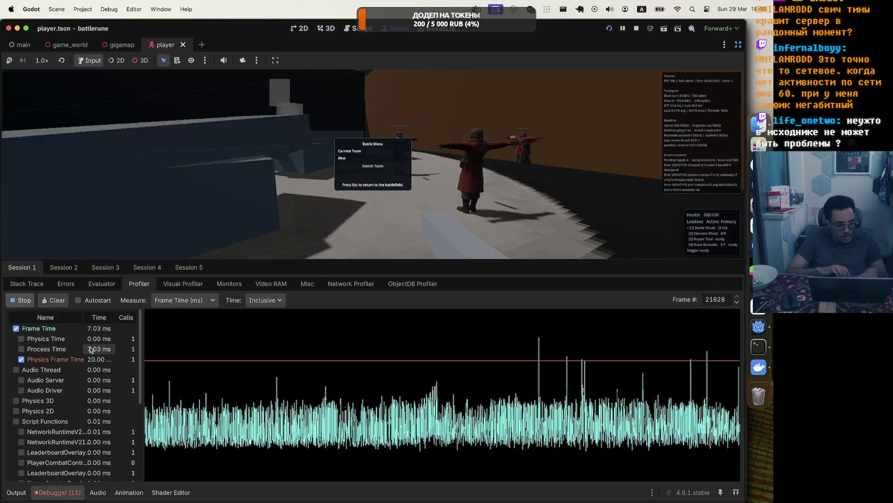
pyautogui.scroll(-5, 77, 410)
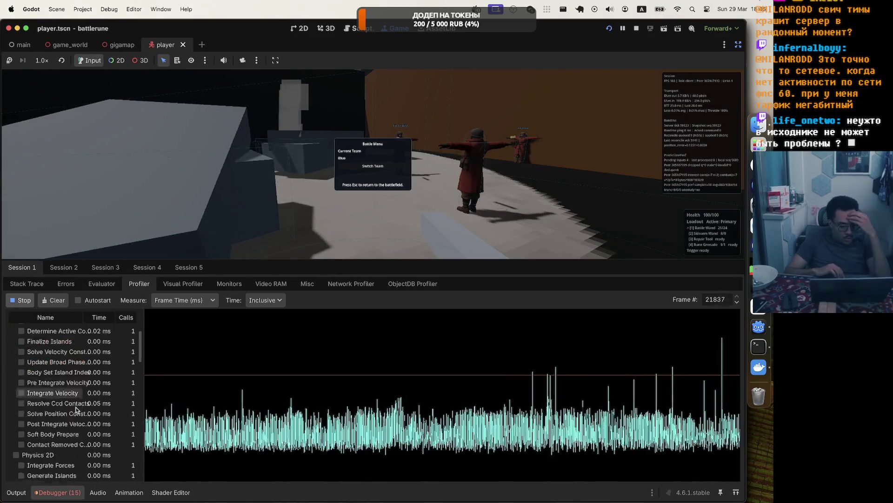
pyautogui.scroll(-10, 77, 409)
pyautogui.scroll(10, 77, 409)
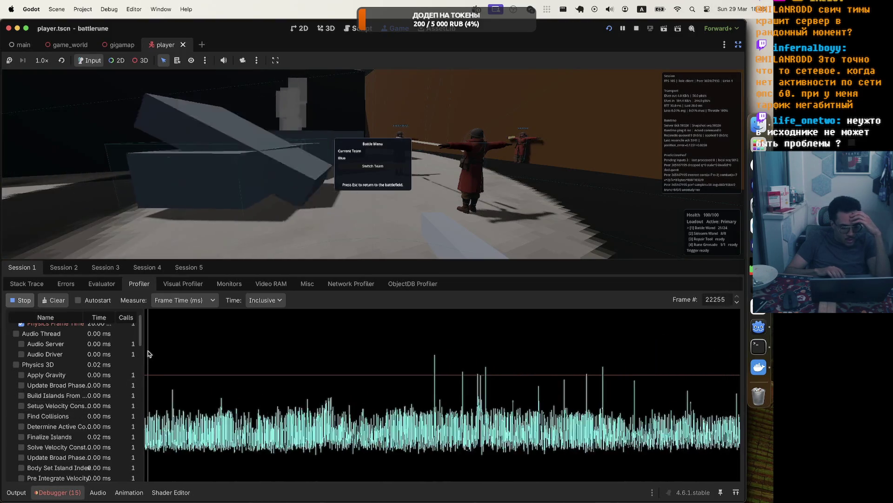
# Widen the function name column, review the timings, and stop the capture at 24,442 frames.
pyautogui.moveTo(144, 353); pyautogui.dragTo(235, 356)
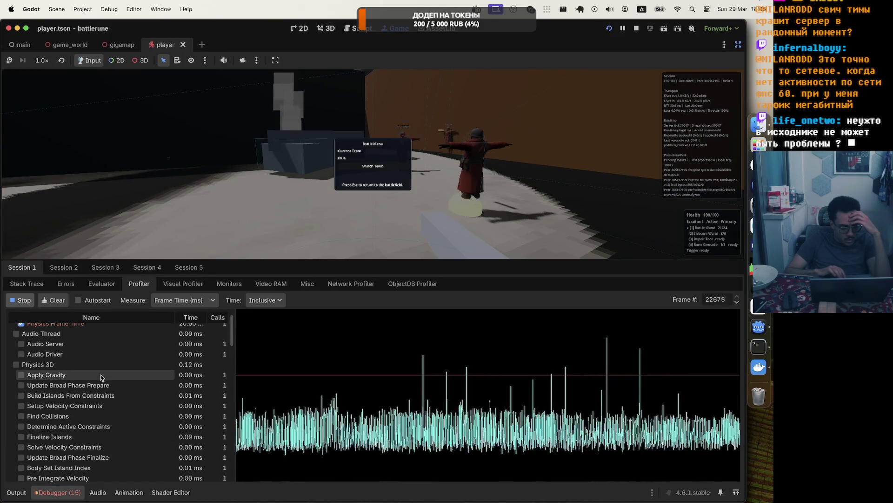
pyautogui.scroll(3, 133, 342)
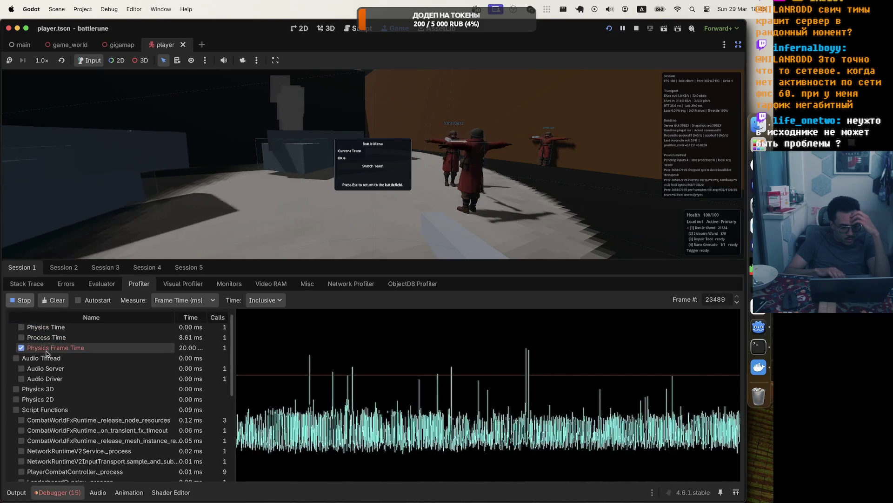
pyautogui.scroll(-3, 46, 353)
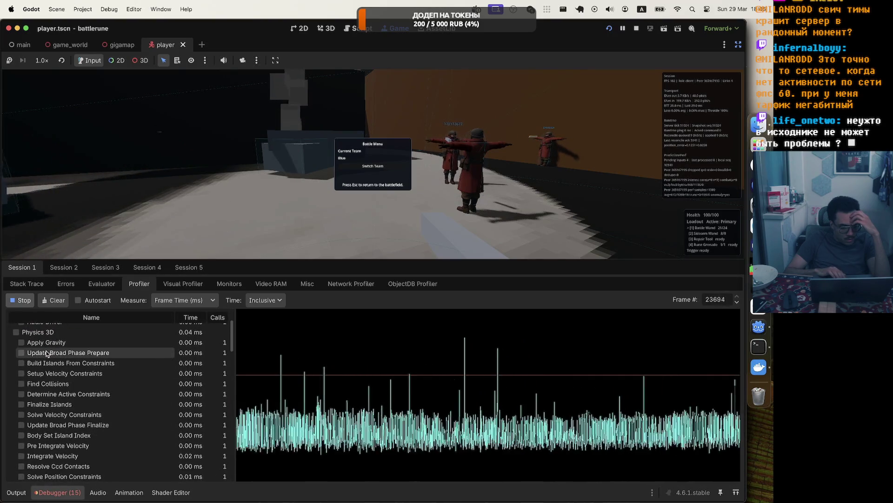
pyautogui.scroll(-5, 42, 367)
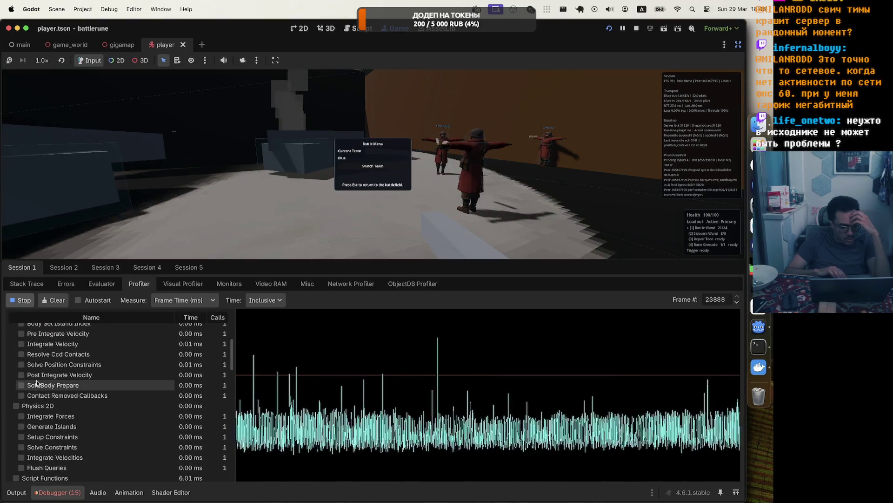
pyautogui.scroll(-5, 37, 382)
pyautogui.scroll(8, 34, 384)
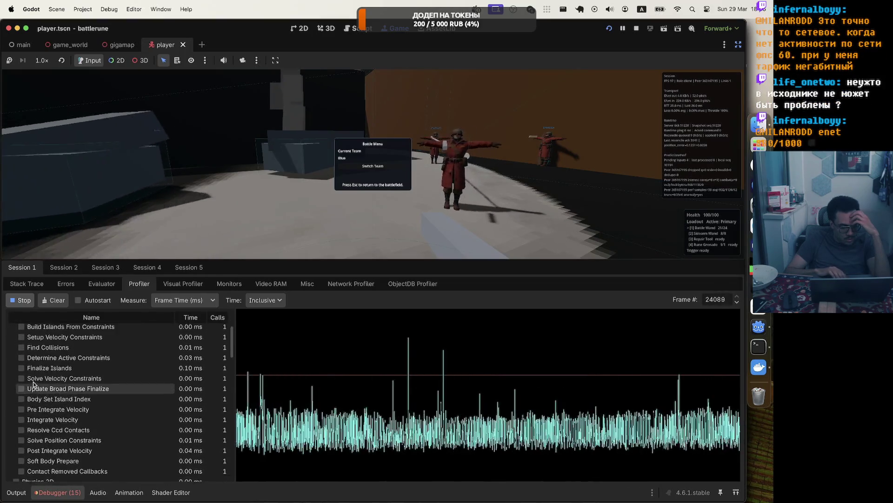
pyautogui.scroll(-5, 33, 382)
pyautogui.scroll(10, 33, 382)
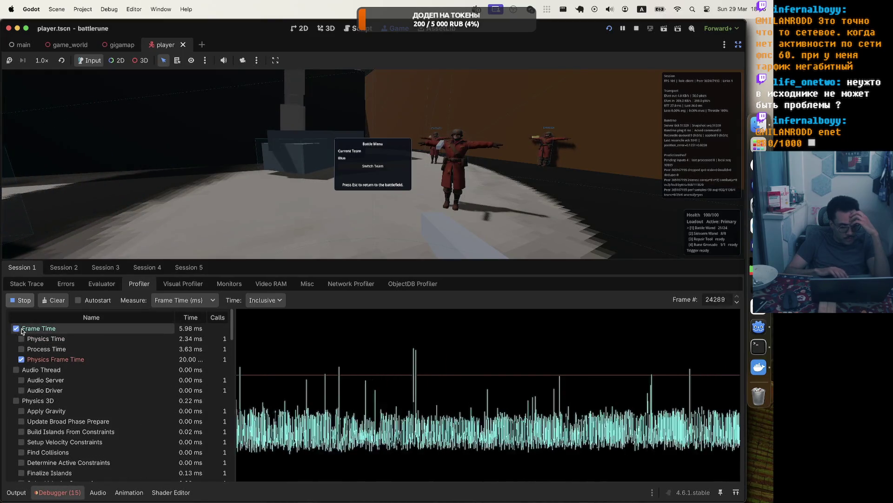
pyautogui.click(25, 302)
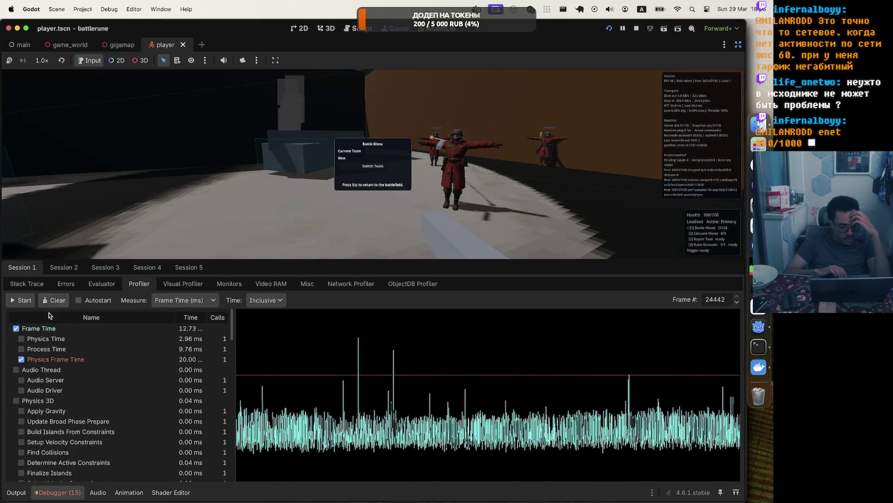
# Graph the Script Functions timing and start a fresh profiling capture.
pyautogui.scroll(-5, 51, 343)
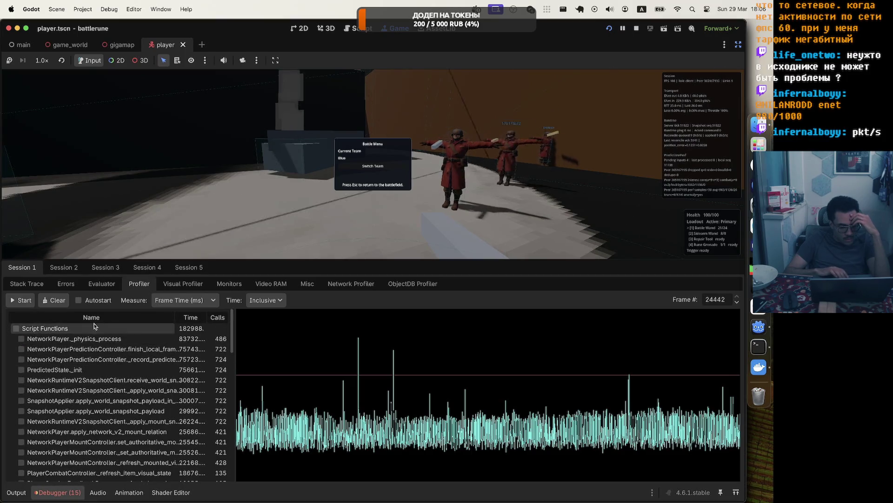
pyautogui.click(16, 328)
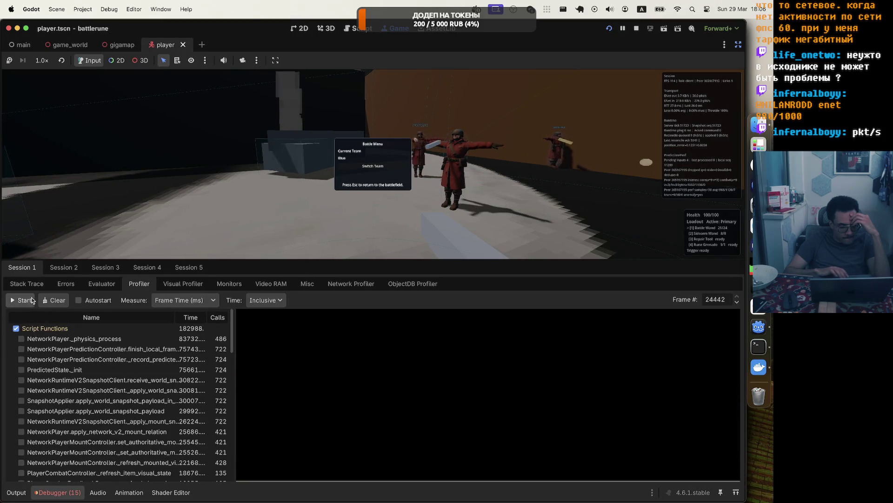
pyautogui.click(33, 300)
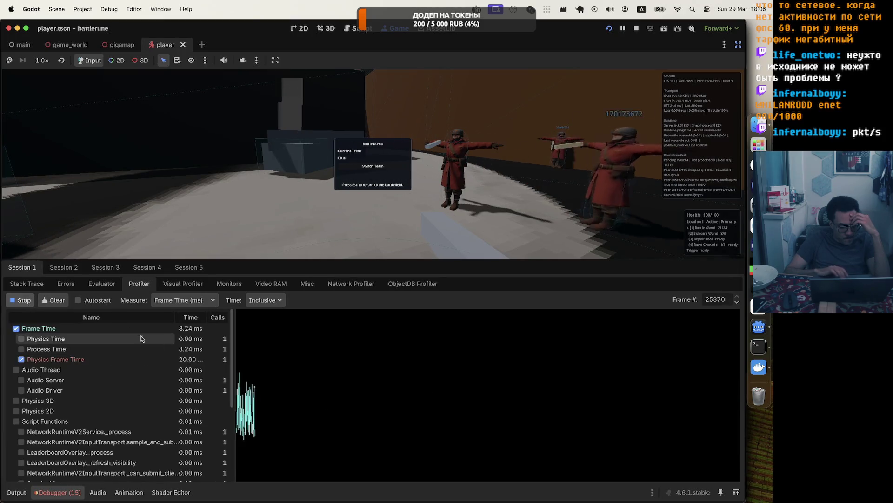
pyautogui.scroll(-5, 93, 353)
pyautogui.scroll(3, 42, 365)
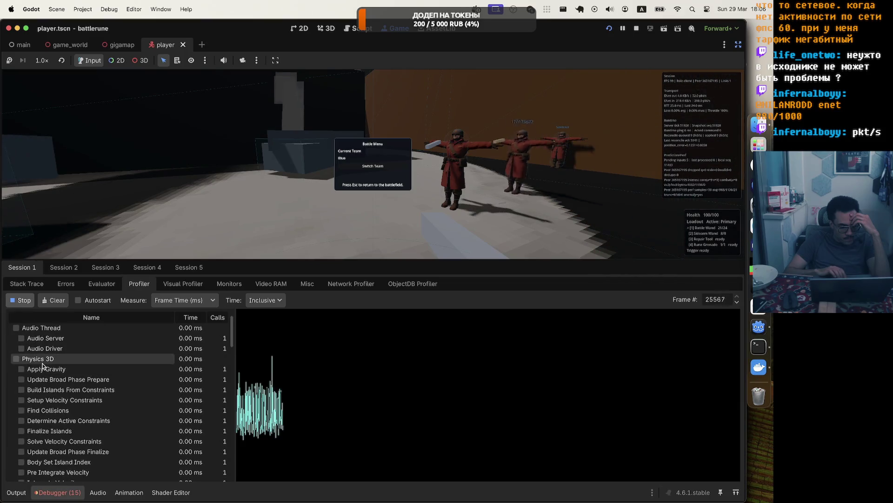
pyautogui.scroll(-5, 43, 366)
pyautogui.scroll(4, 43, 366)
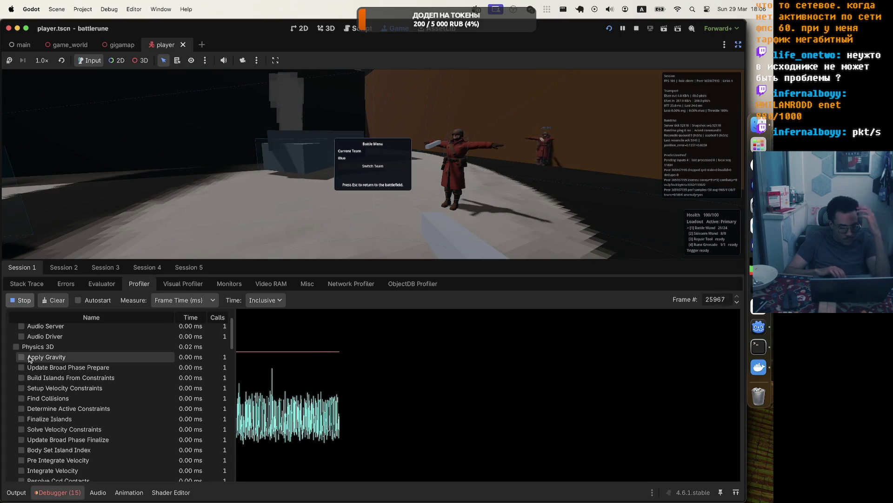
pyautogui.scroll(3, 29, 359)
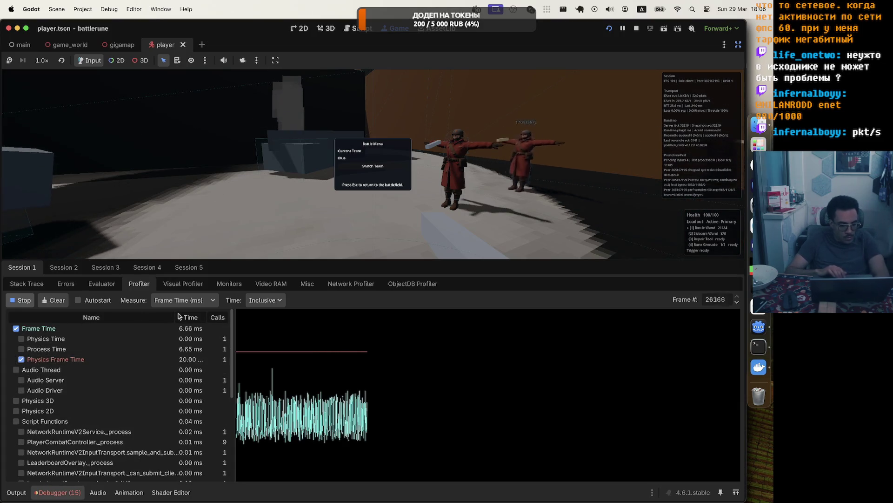
# Measure Average Time (ms), try Self then Inclusive time, and stop at frame 29,253.
pyautogui.click(201, 300)
pyautogui.click(192, 326)
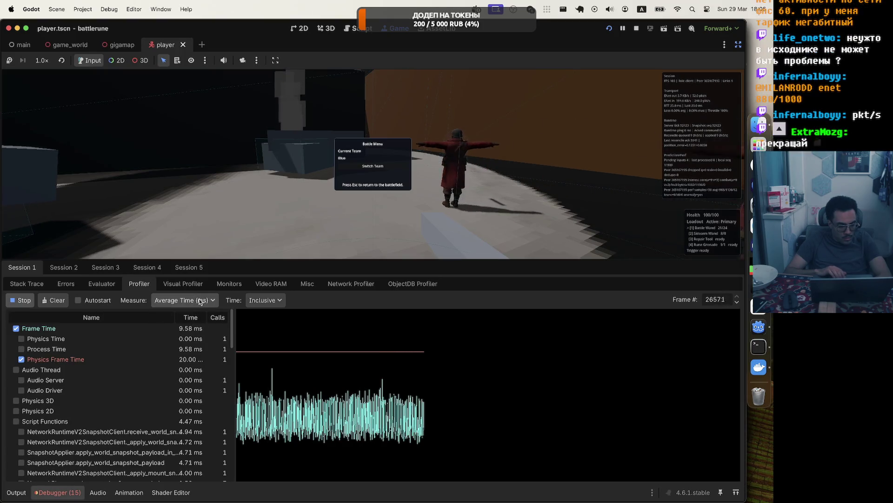
pyautogui.click(249, 301)
pyautogui.click(256, 326)
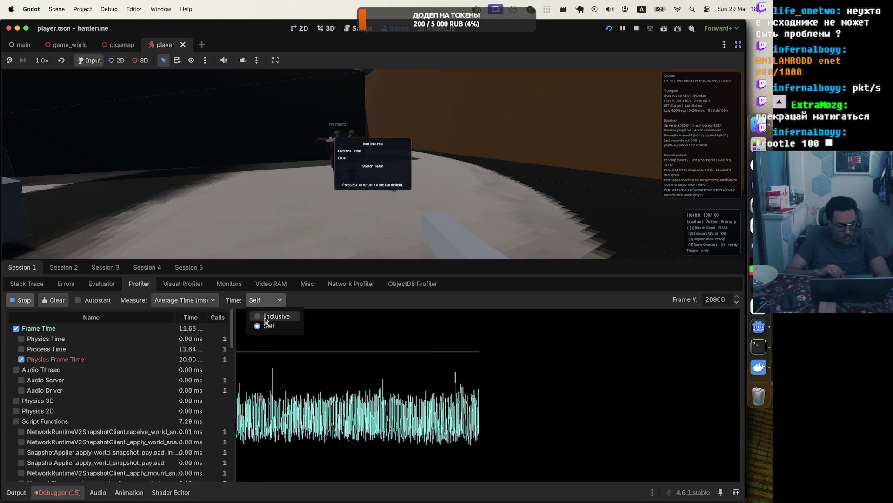
pyautogui.click(266, 318)
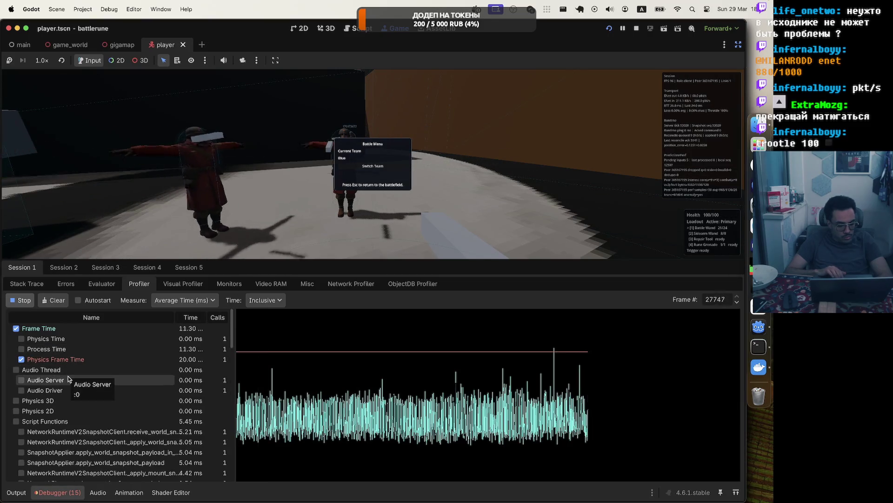
pyautogui.scroll(-2, 68, 376)
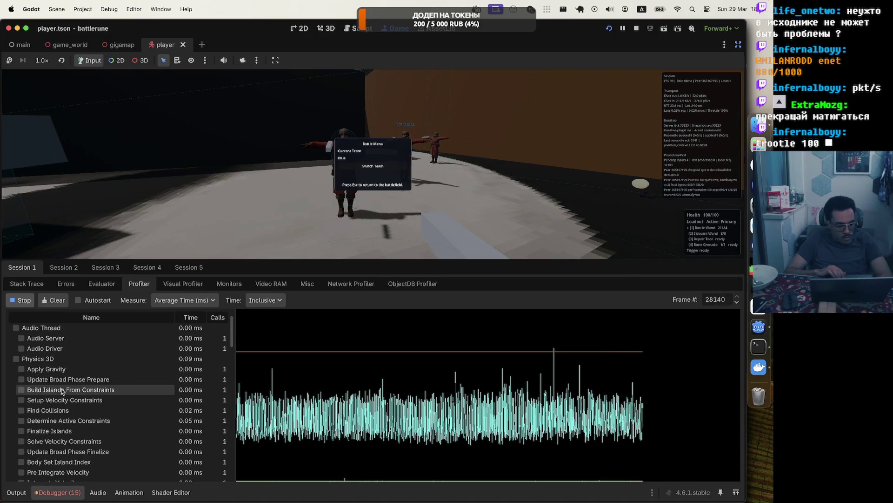
pyautogui.scroll(2, 54, 378)
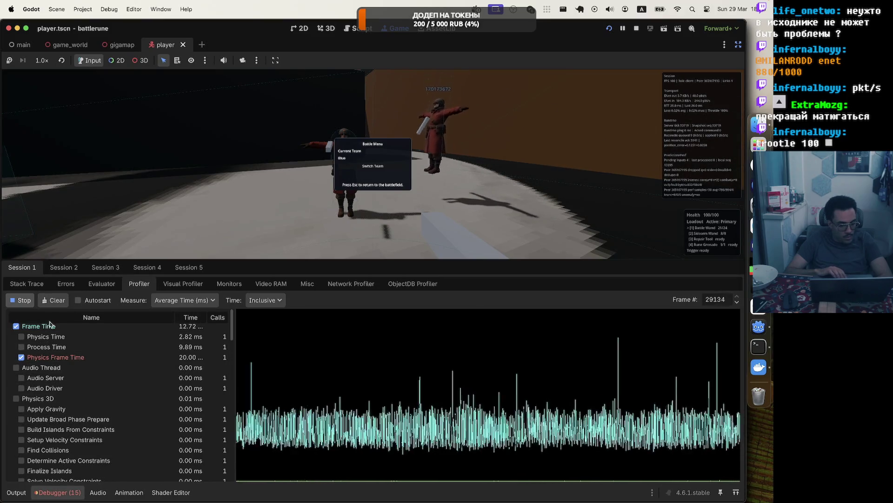
pyautogui.click(20, 299)
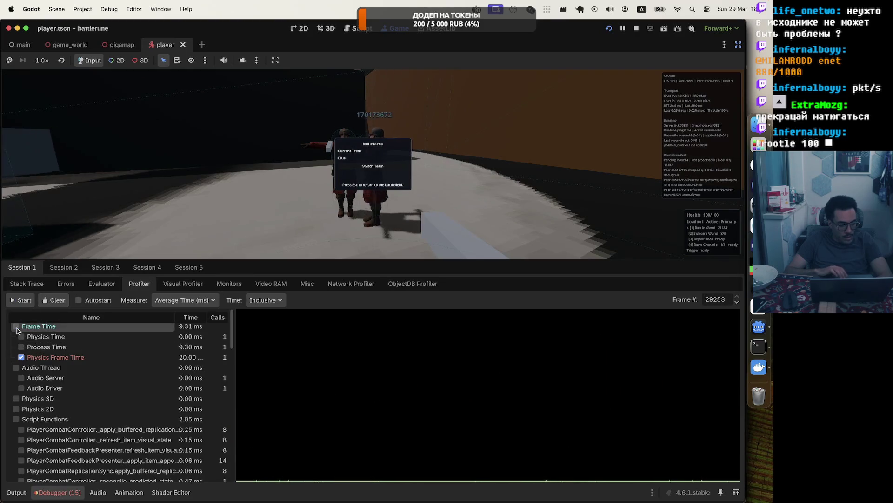
# Graph receive_world_snapshot_rpc, apply_world_snapshot_payload and apply_mount_snapshot timings and widen the name column.
pyautogui.click(21, 336)
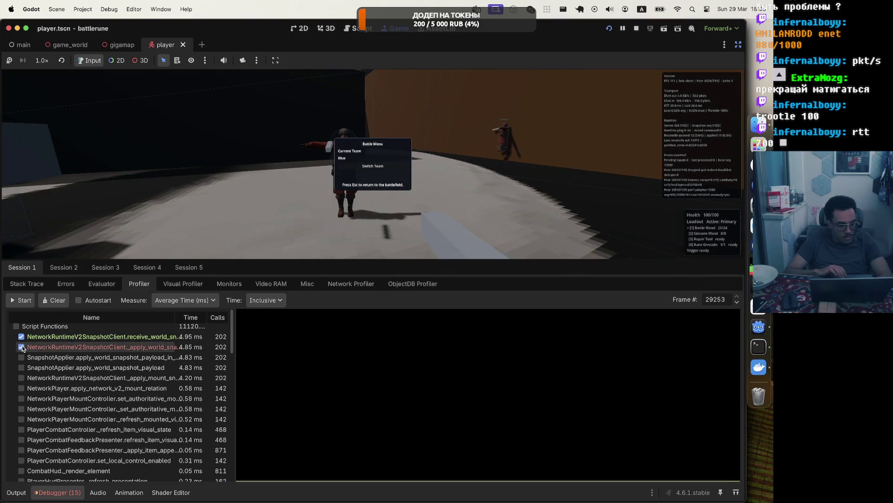
pyautogui.click(23, 371)
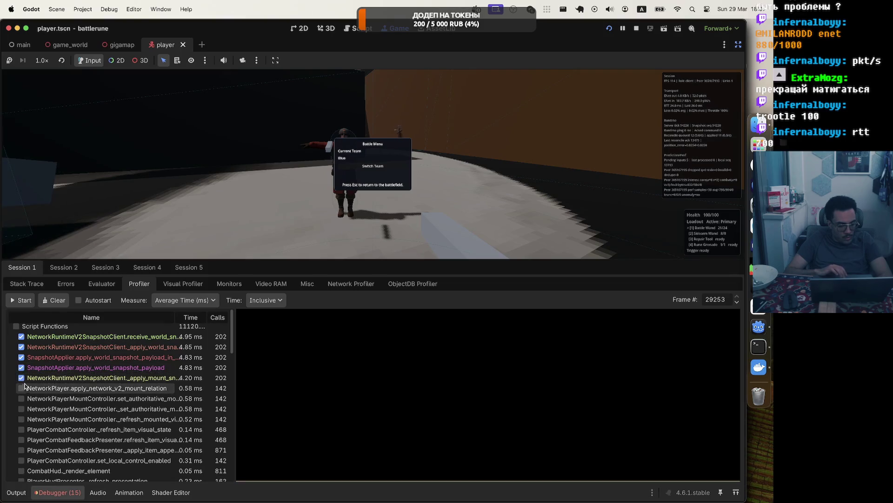
pyautogui.click(21, 387)
pyautogui.moveTo(234, 362)
pyautogui.mouseDown()
pyautogui.moveTo(302, 362)
pyautogui.moveTo(284, 362)
pyautogui.mouseUp()
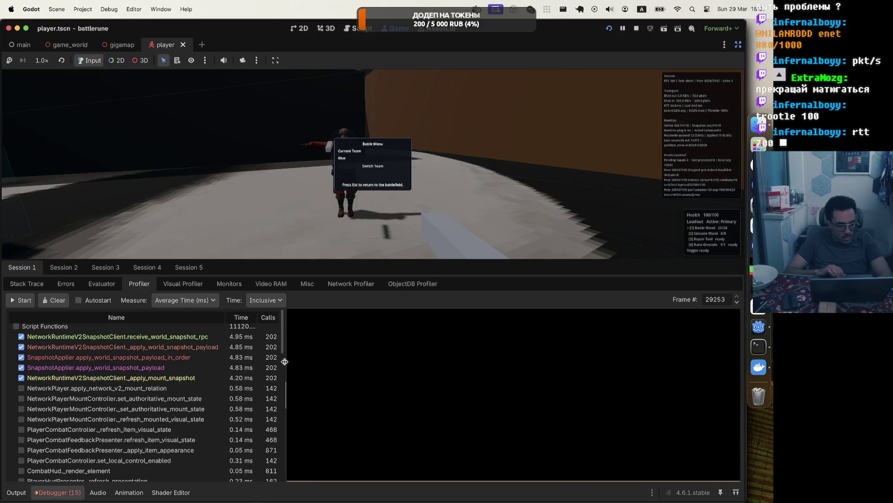
# Start a new profiling capture and select a captured frame on the graph.
pyautogui.scroll(-2, 42, 340)
pyautogui.scroll(3, 52, 347)
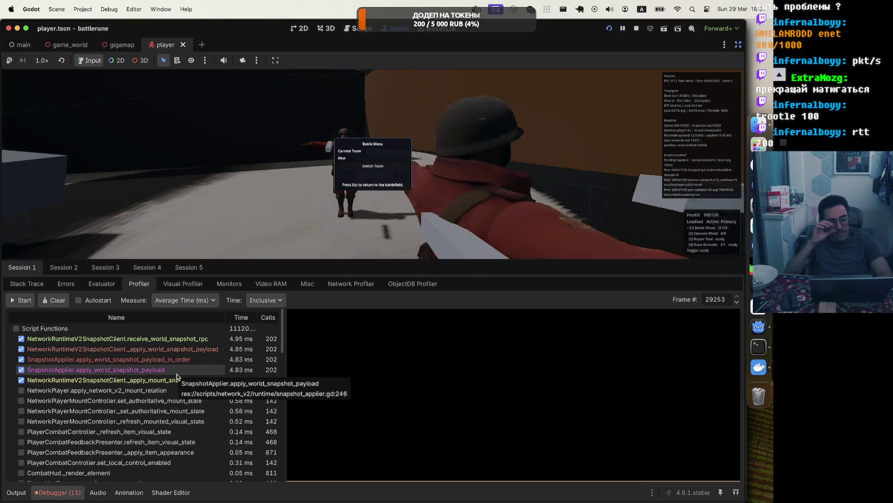
pyautogui.click(34, 300)
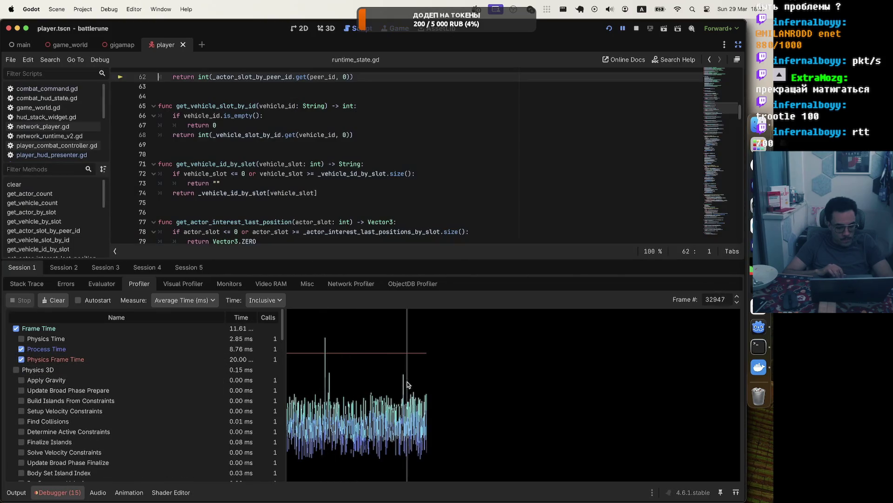
pyautogui.click(406, 381)
# Step back and forth through several captured frames on the profiler graph.
pyautogui.click(418, 410)
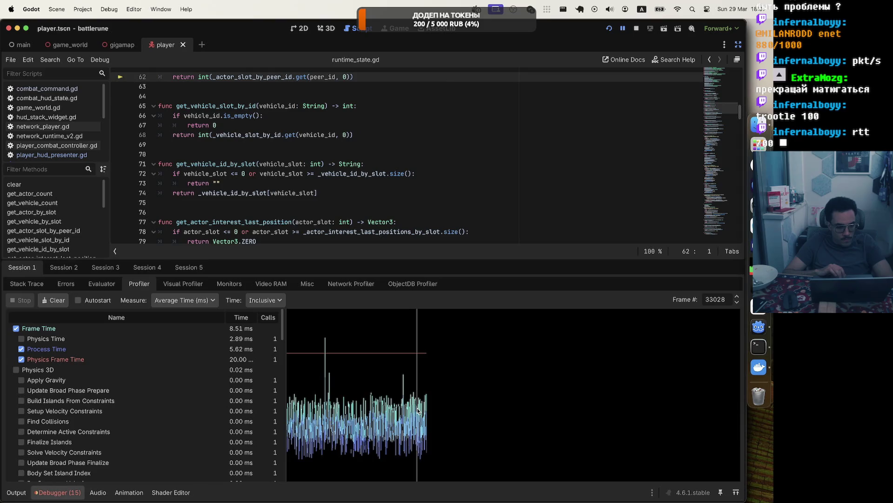
pyautogui.moveTo(424, 409); pyautogui.dragTo(408, 411)
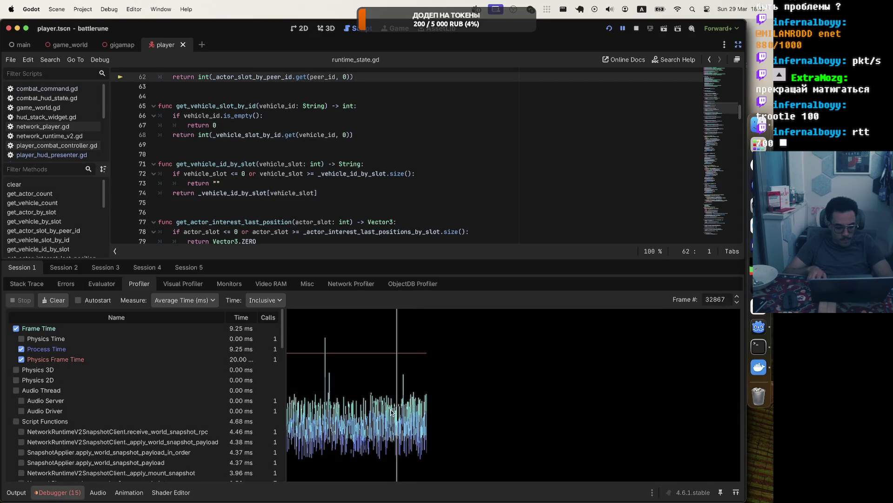
pyautogui.click(391, 411)
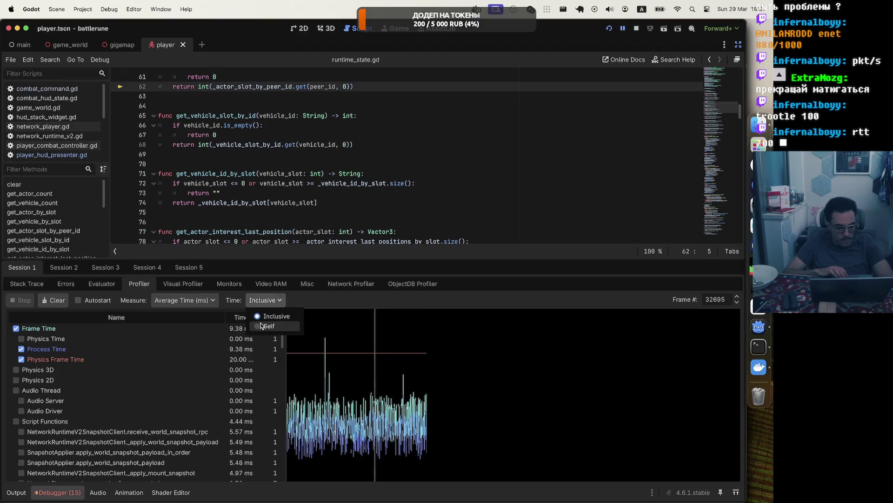
pyautogui.click(334, 353)
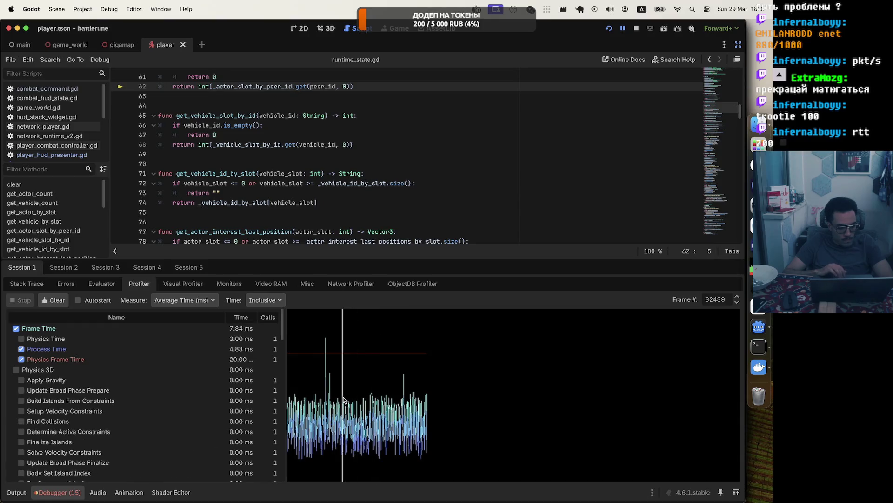
pyautogui.moveTo(354, 403); pyautogui.dragTo(359, 404)
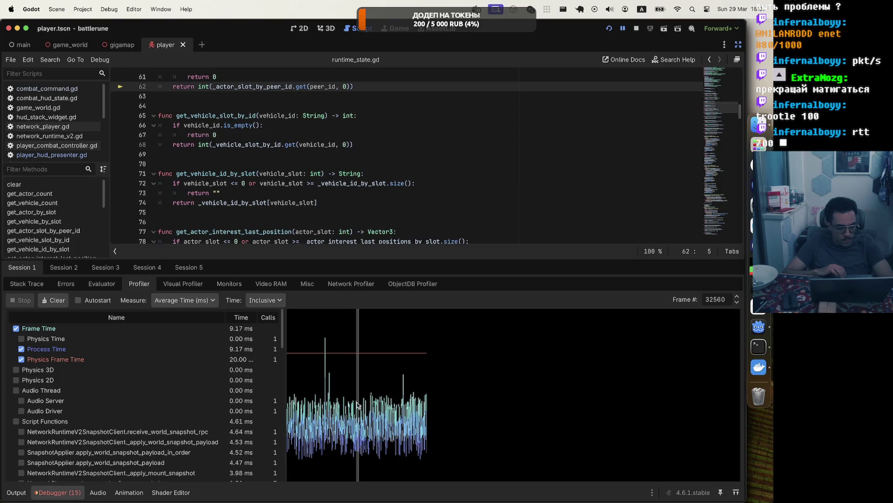
pyautogui.scroll(-4, 131, 381)
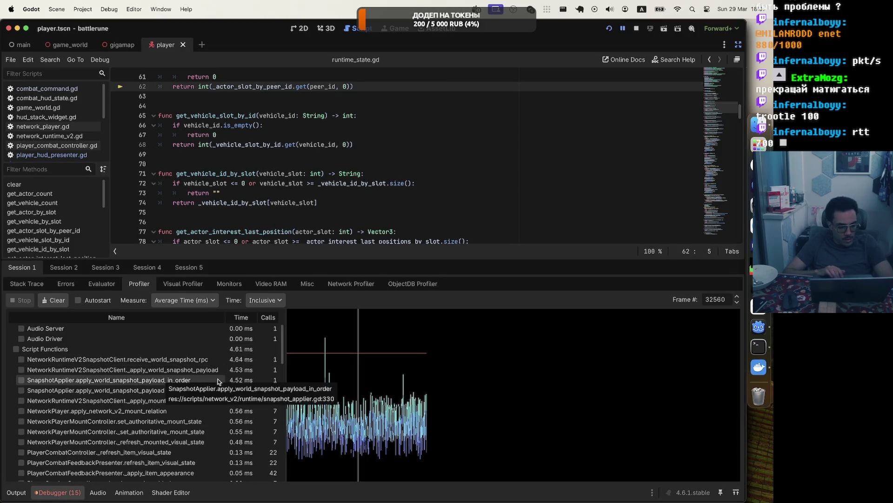
# Set the profiler Time to Self and Measure to Frame %.
pyautogui.click(267, 301)
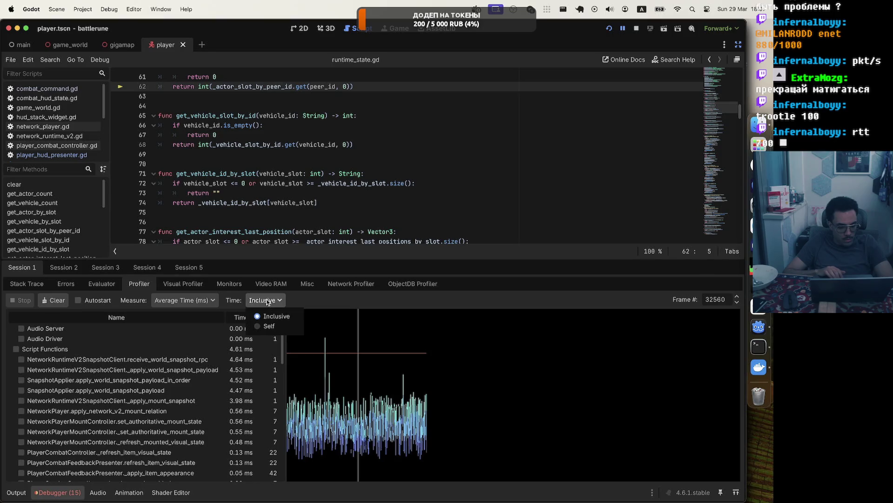
pyautogui.click(265, 327)
pyautogui.scroll(5, 217, 392)
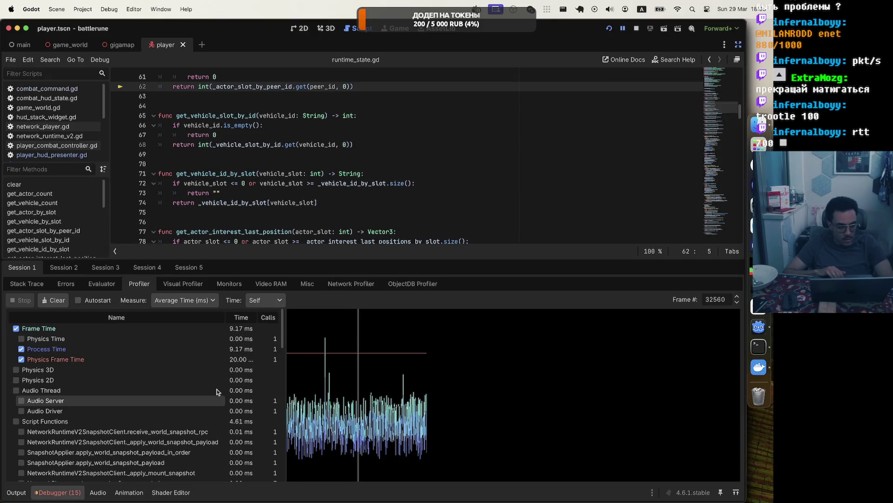
pyautogui.click(186, 300)
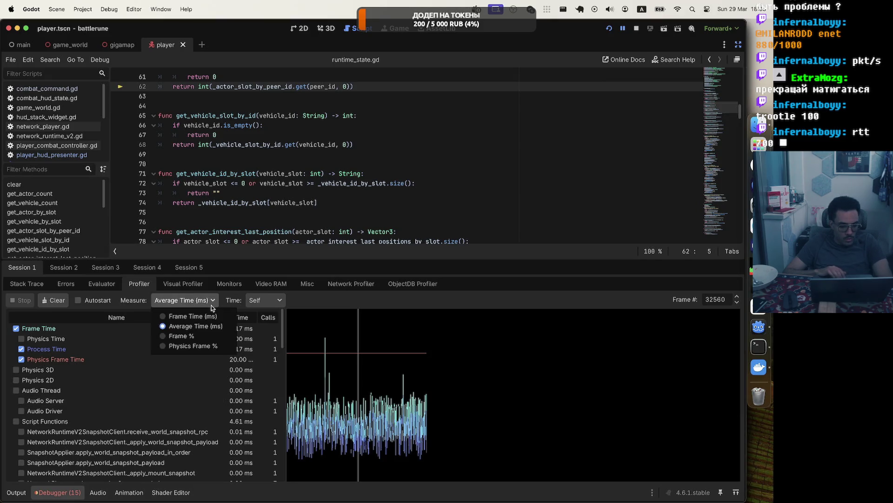
pyautogui.click(172, 338)
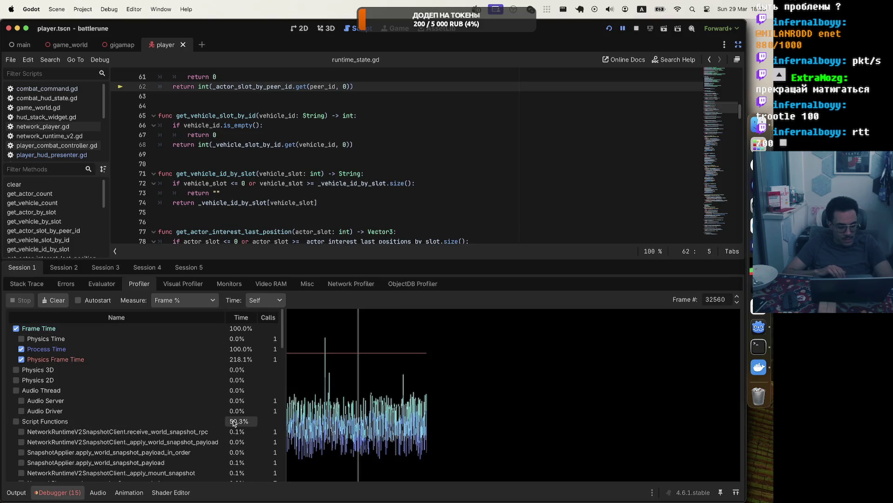
pyautogui.scroll(-10, 175, 419)
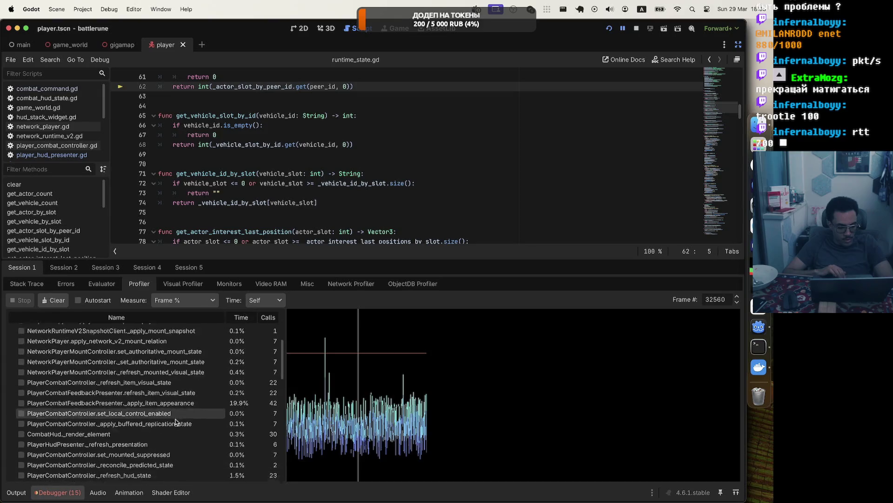
pyautogui.scroll(2, 176, 421)
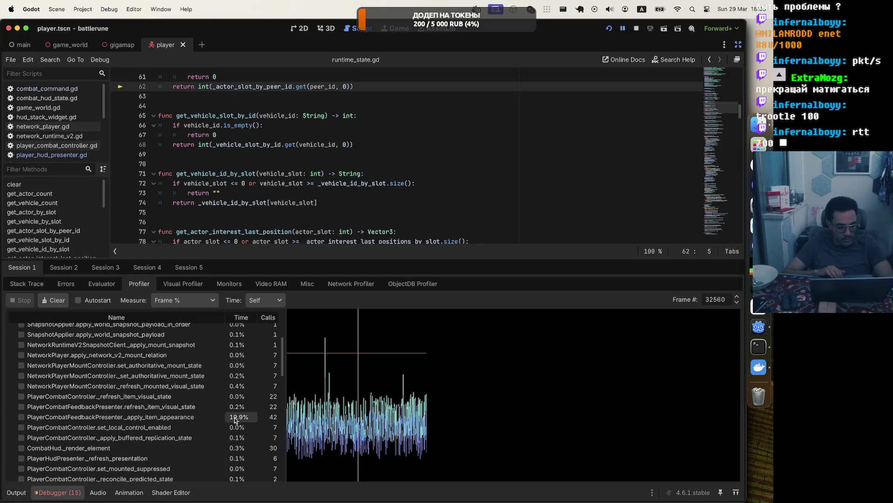
pyautogui.scroll(5, 224, 381)
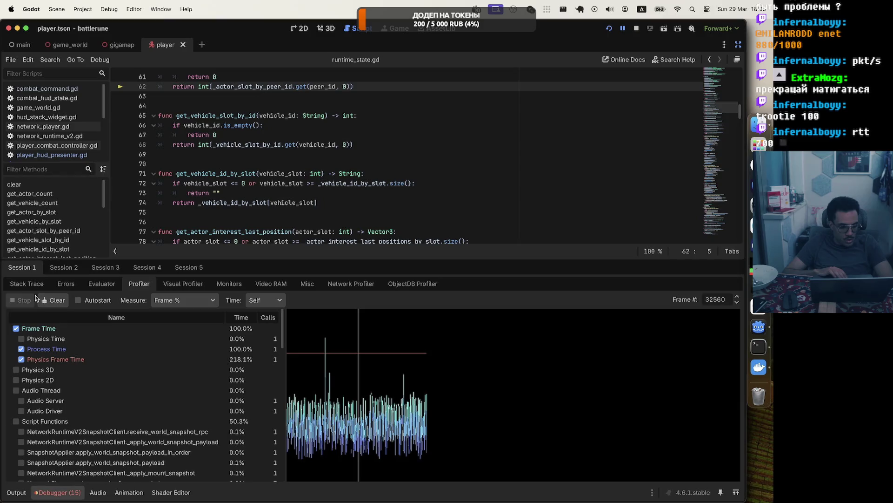
# Select frame 32443 and scroll its list: Script Functions 42.6%, _apply_item_appearance 15.4%.
pyautogui.click(343, 395)
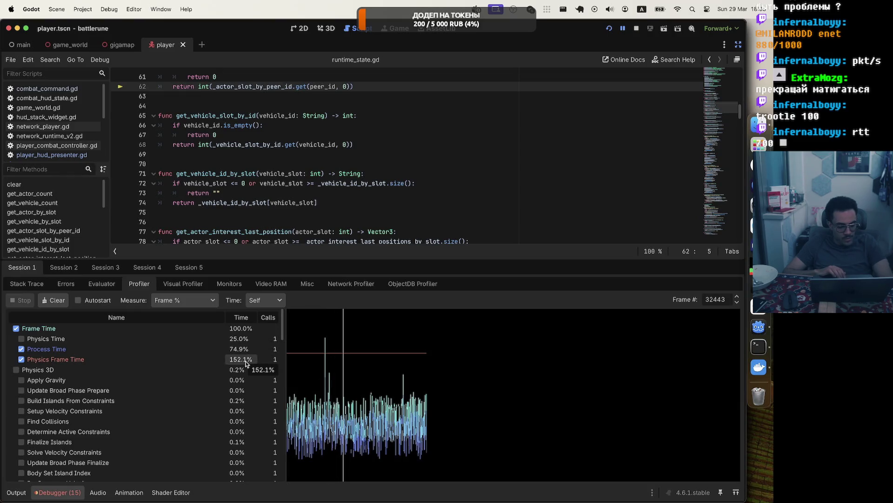
pyautogui.scroll(-2, 247, 363)
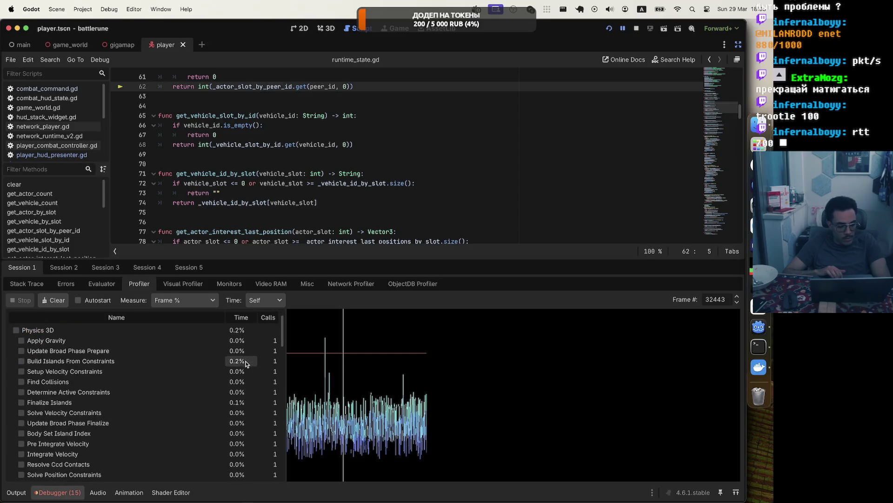
pyautogui.scroll(2, 246, 364)
pyautogui.scroll(-4, 247, 364)
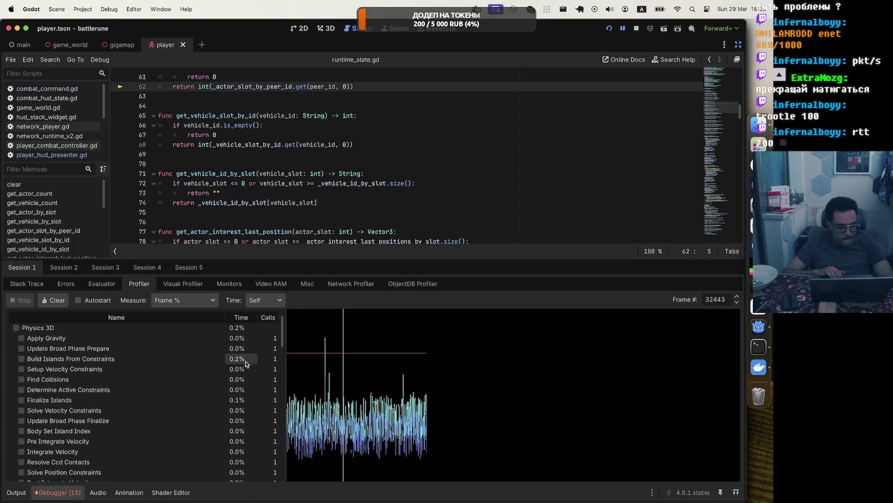
pyautogui.scroll(-6, 246, 364)
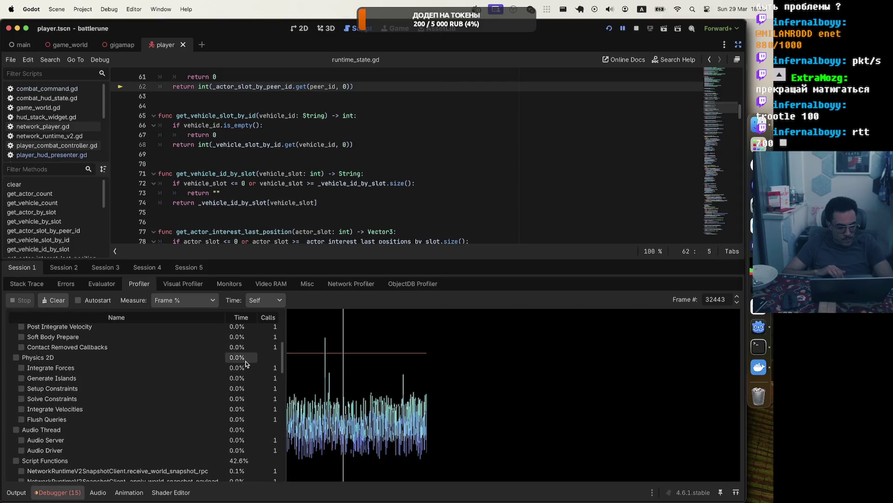
pyautogui.scroll(-5, 247, 364)
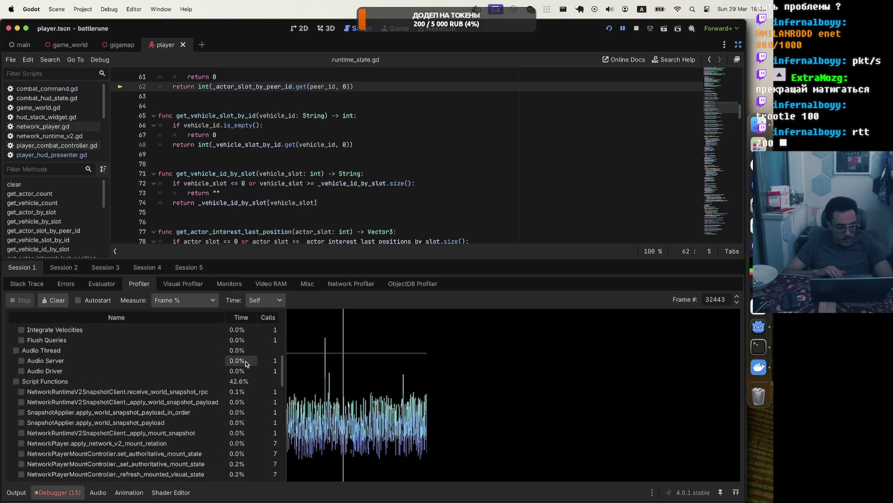
pyautogui.scroll(-4, 222, 394)
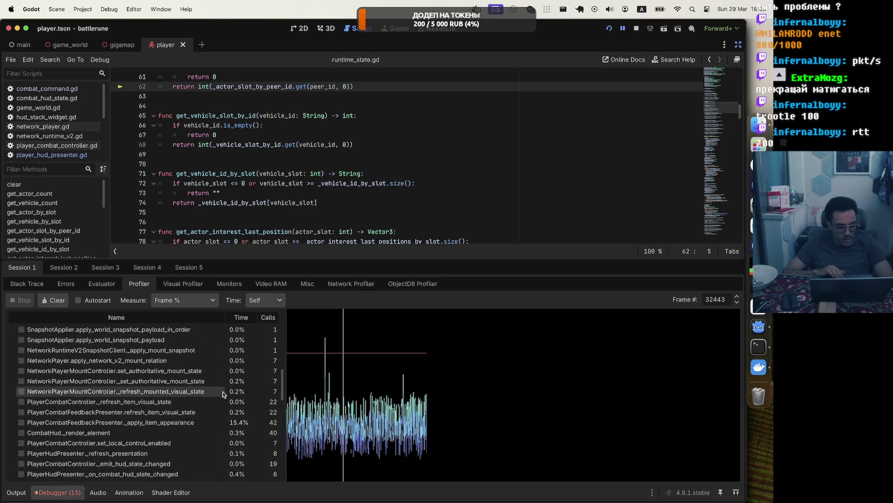
pyautogui.scroll(-10, 222, 394)
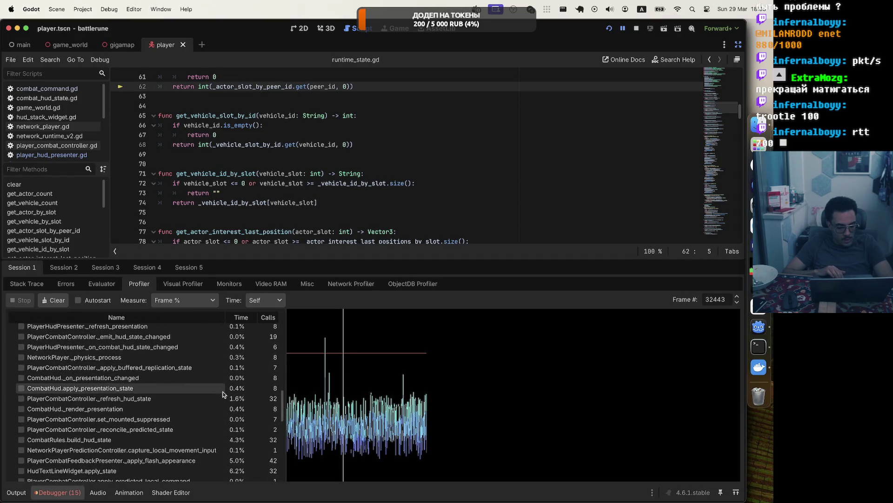
pyautogui.scroll(-8, 223, 394)
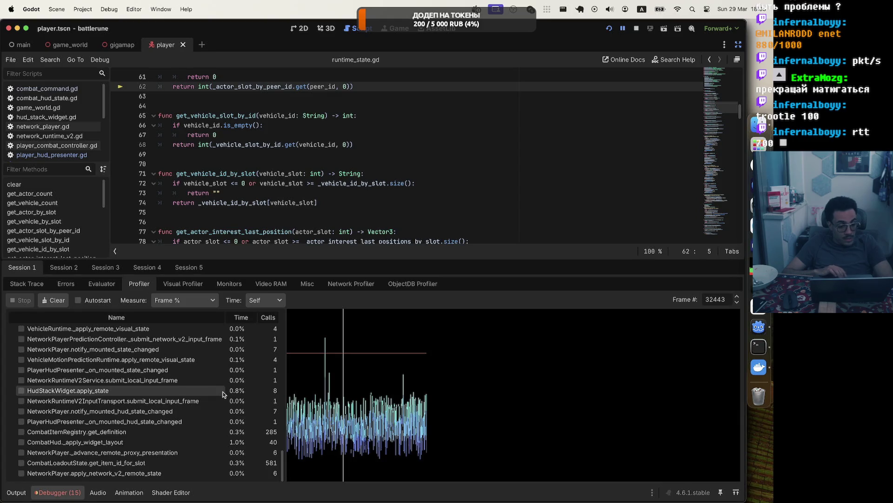
# Measure as Physics Frame %, trying Inclusive time before returning to Self.
pyautogui.click(184, 301)
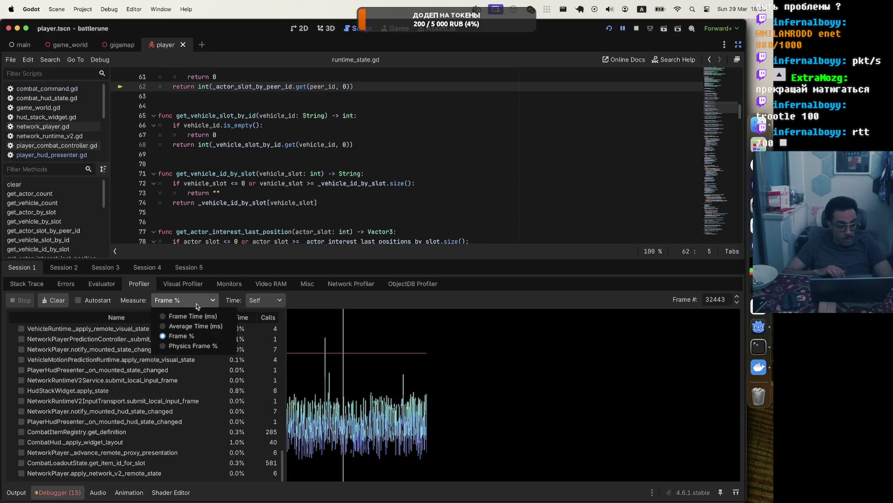
pyautogui.click(186, 346)
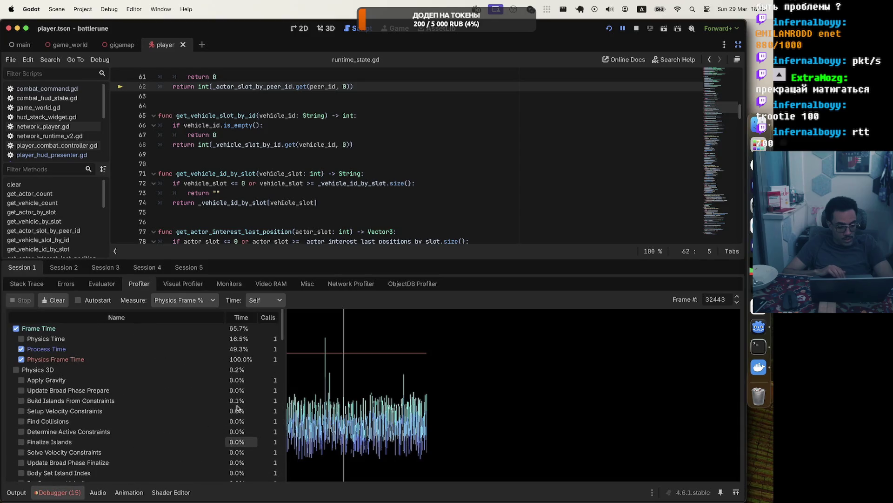
pyautogui.scroll(-10, 237, 358)
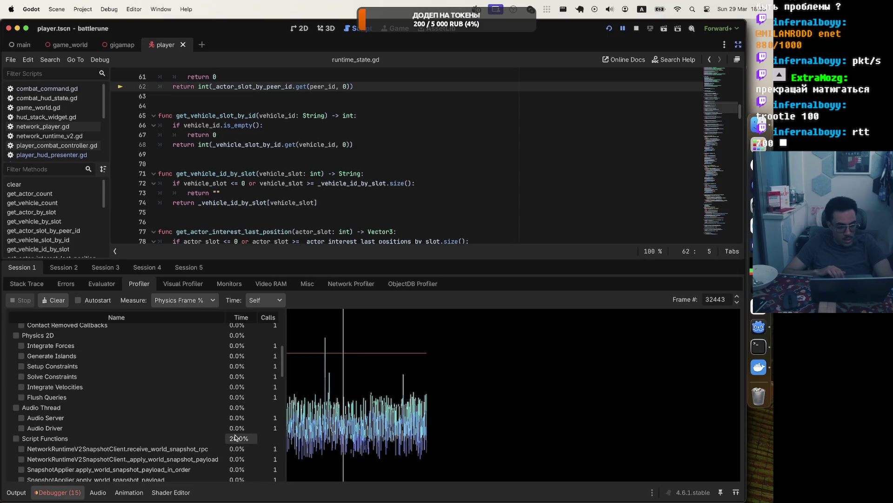
pyautogui.click(267, 300)
pyautogui.click(265, 315)
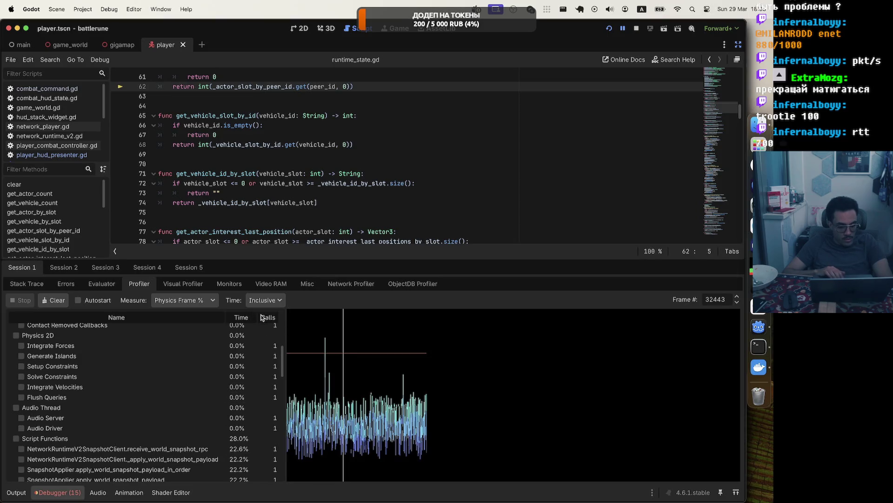
pyautogui.click(267, 300)
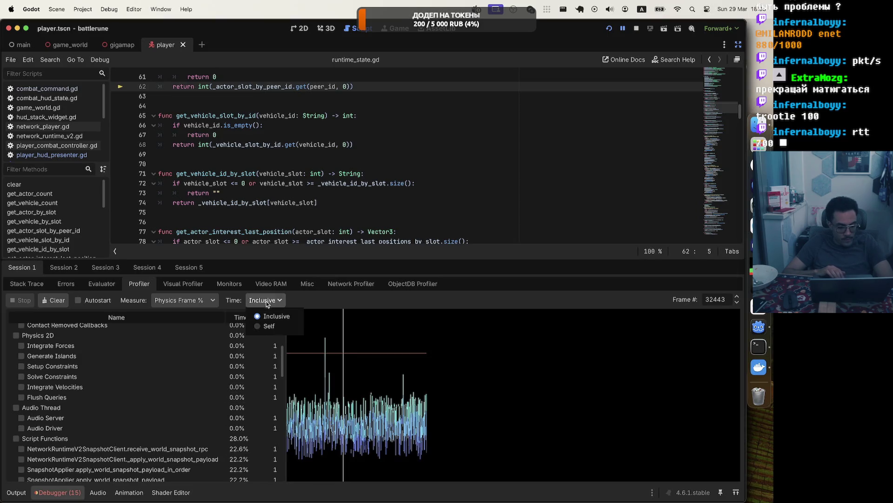
pyautogui.click(258, 327)
pyautogui.scroll(10, 226, 421)
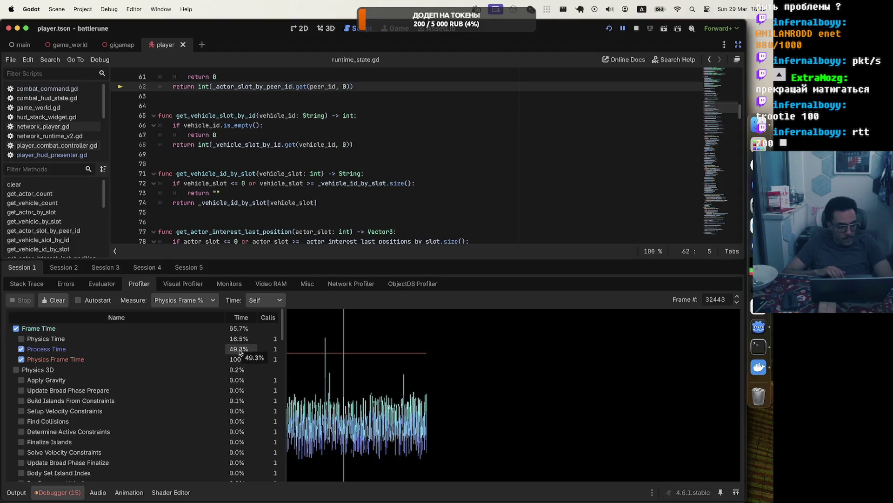
# Try Frame Time (ms), return to Physics Frame %, then show the empty expression evaluator.
pyautogui.click(195, 300)
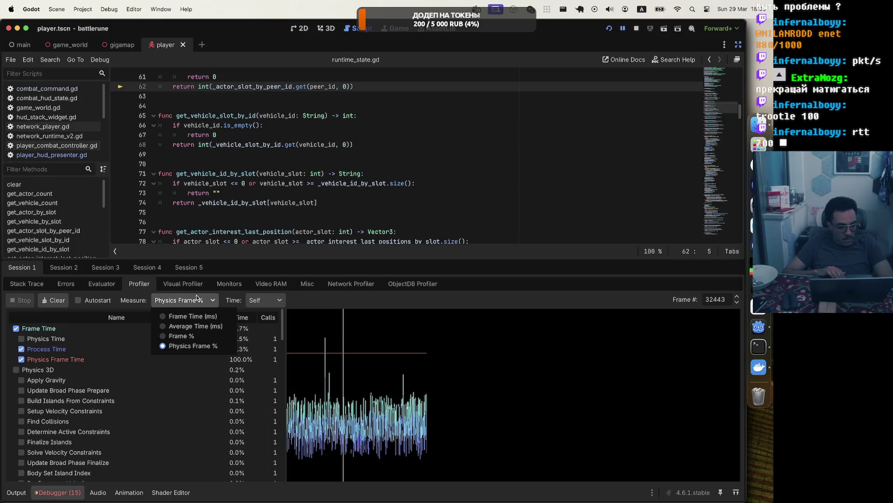
pyautogui.click(185, 317)
pyautogui.click(194, 301)
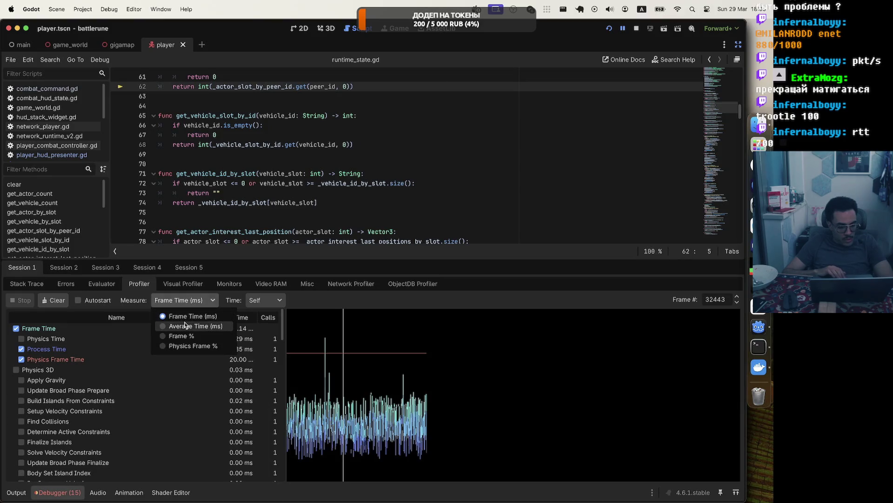
pyautogui.click(186, 346)
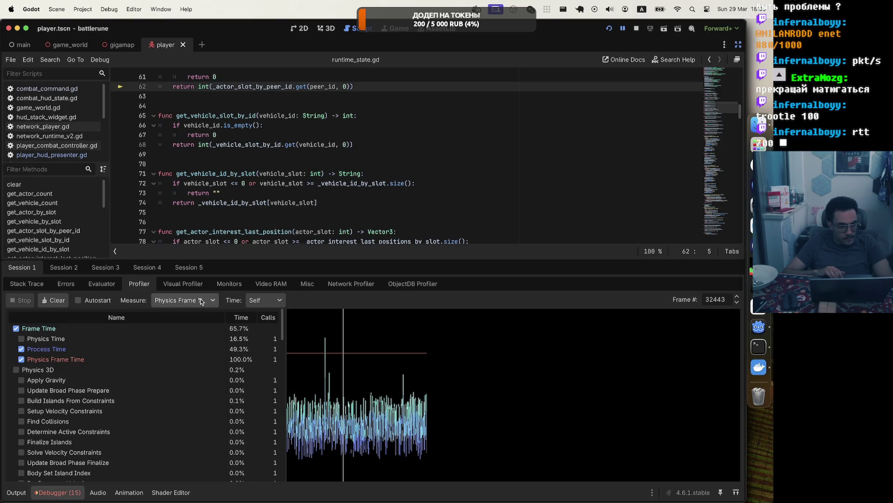
pyautogui.click(105, 282)
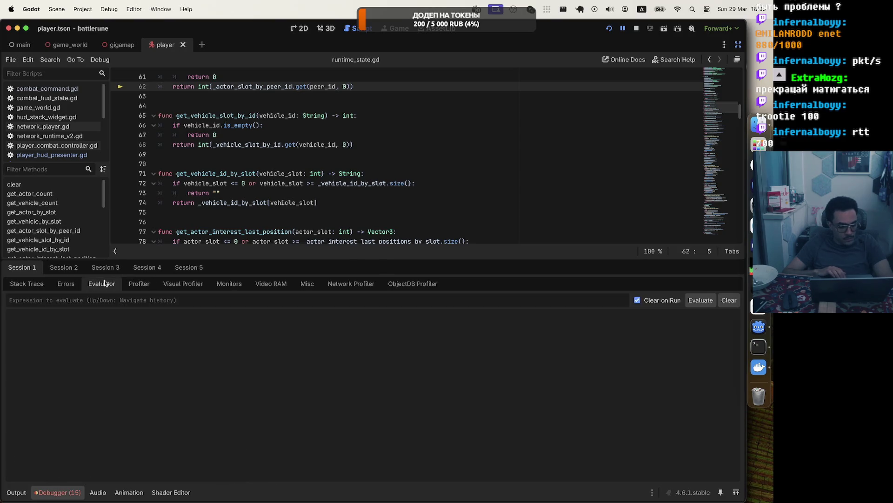
# Run the battlerune project and bring up the Debugger panel beneath the game.
pyautogui.click(57, 286)
pyautogui.click(31, 285)
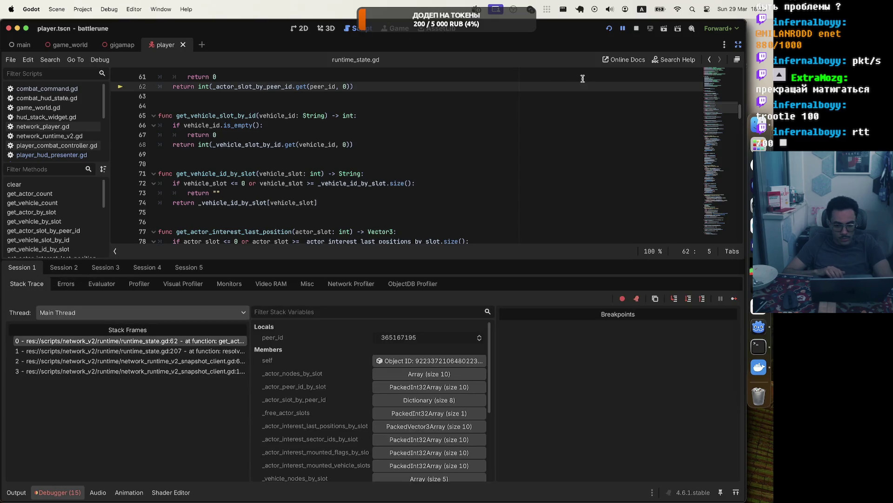
pyautogui.click(609, 28)
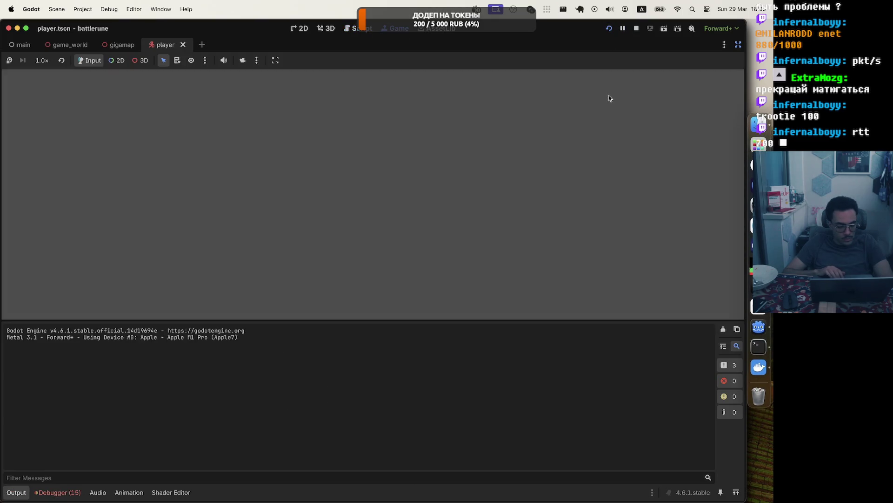
pyautogui.click(71, 492)
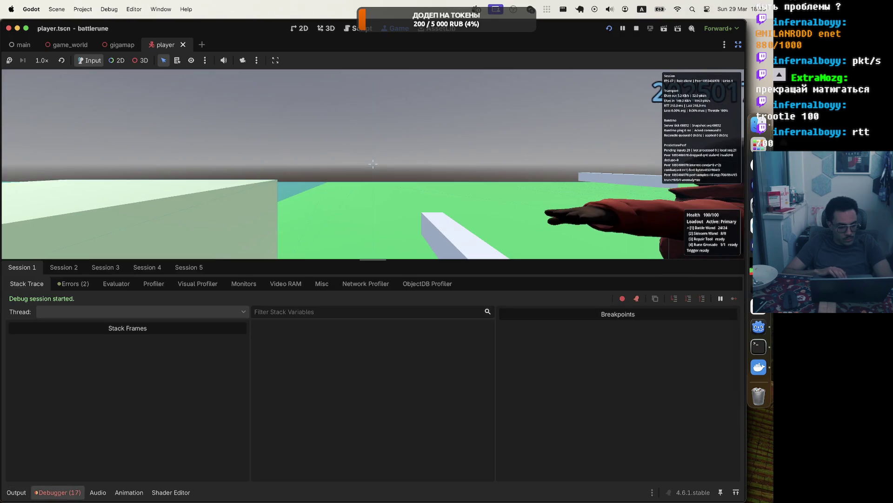
# Open the Battle Menu, take an ObjectDB snapshot, then view the Visual Profiler's CPU/GPU timings.
pyautogui.press('Escape')
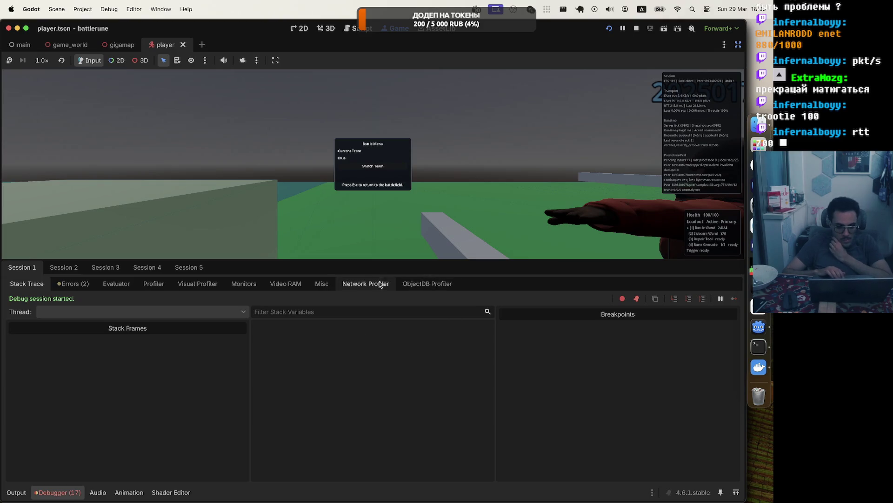
pyautogui.click(423, 284)
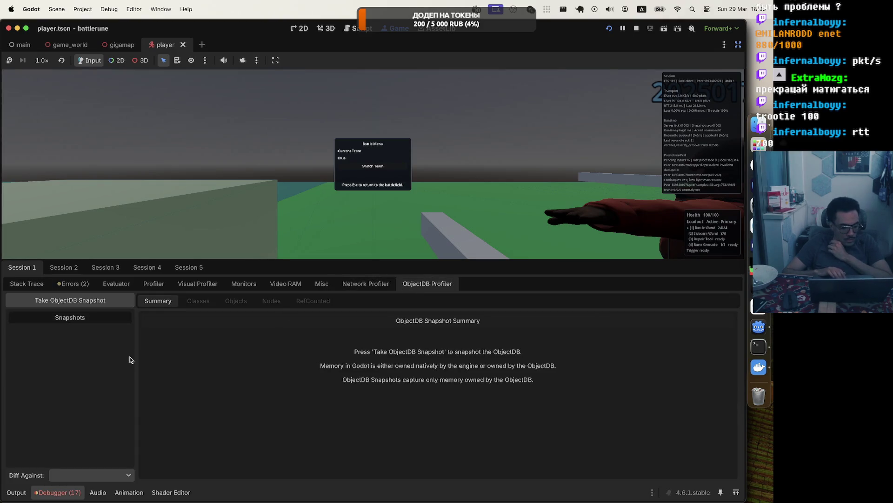
pyautogui.click(101, 301)
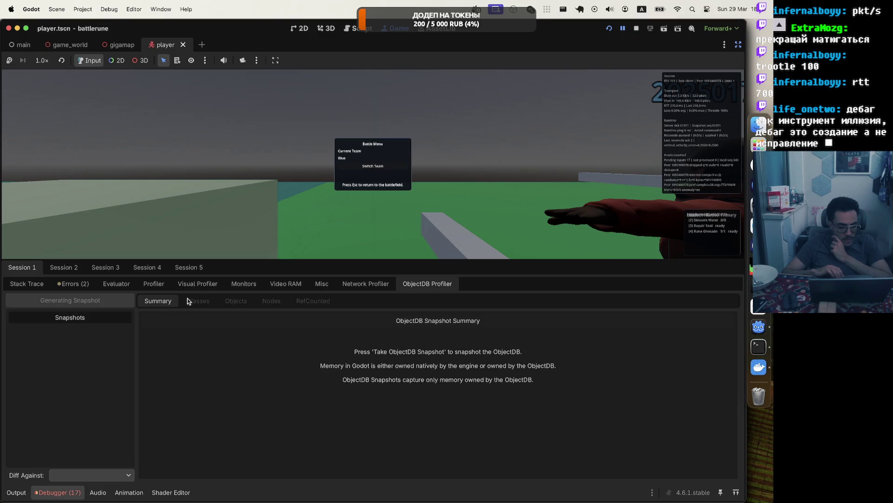
pyautogui.click(192, 281)
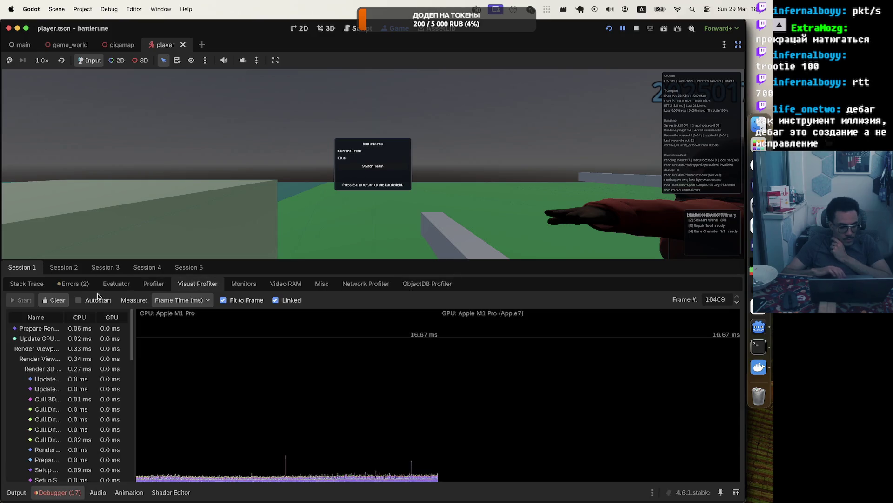
# Look through the Errors, Evaluator and Stack Trace tabs, including the thread list.
pyautogui.click(65, 289)
pyautogui.click(114, 285)
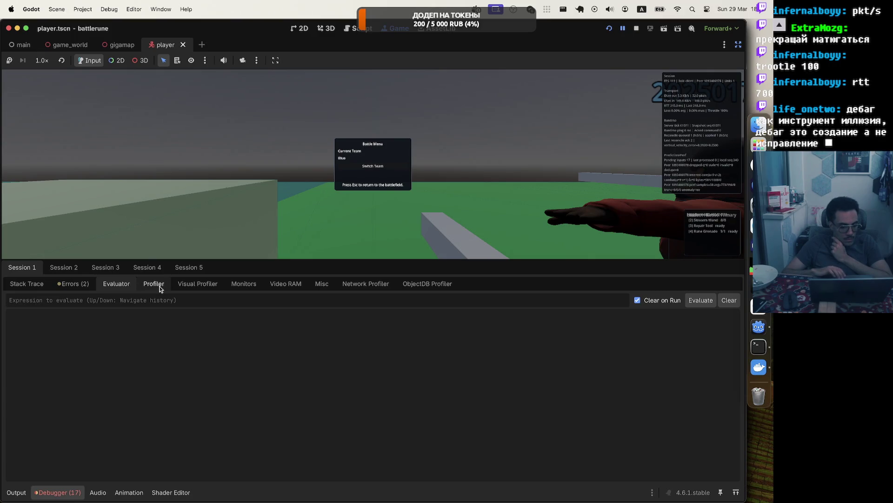
pyautogui.click(446, 305)
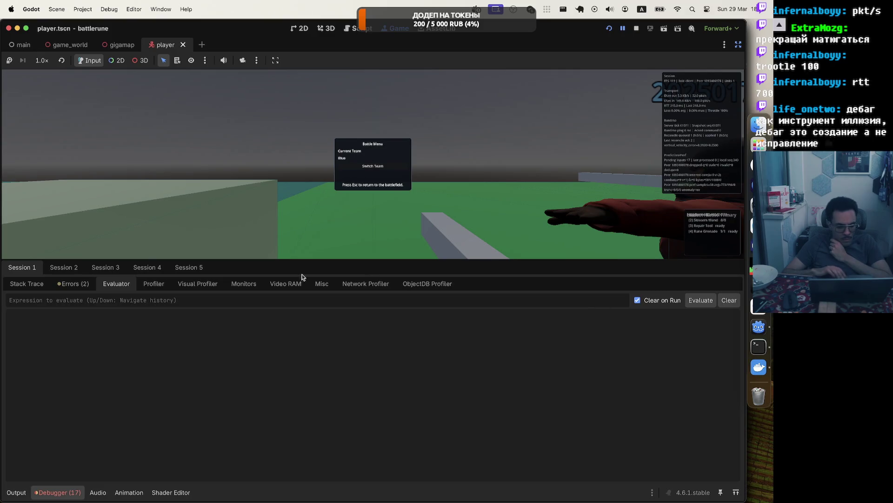
pyautogui.click(76, 283)
pyautogui.click(28, 284)
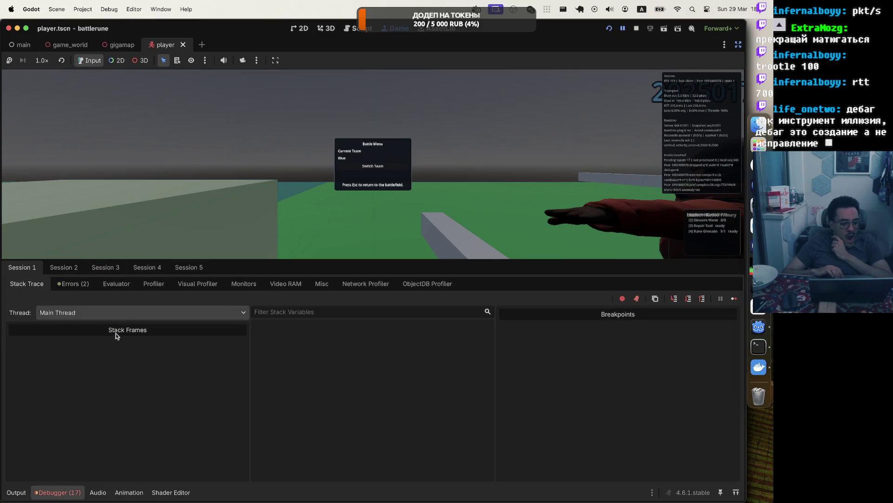
pyautogui.click(125, 313)
pyautogui.click(124, 320)
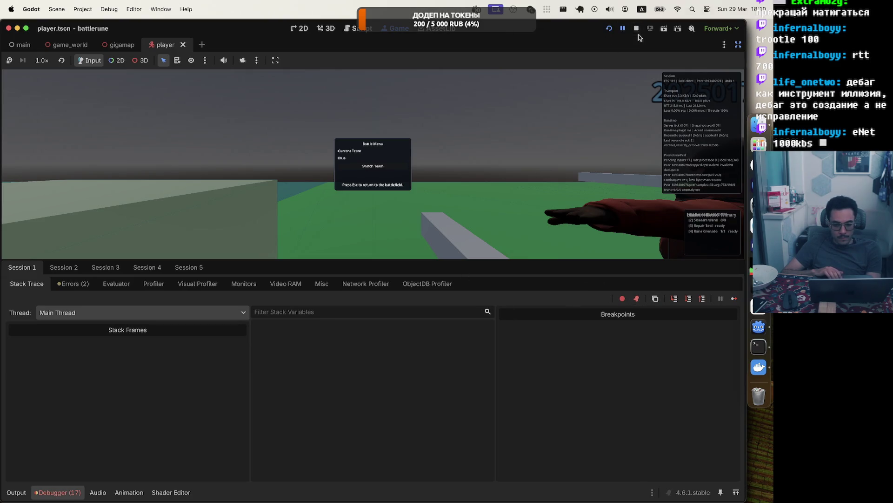
# Check the Network and ObjectDB Profiler tabs, then stop the running game.
pyautogui.click(368, 283)
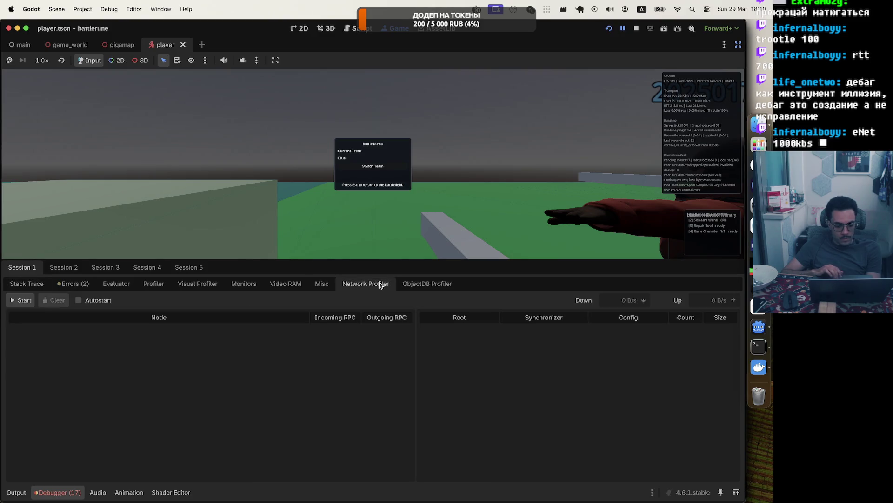
pyautogui.click(428, 284)
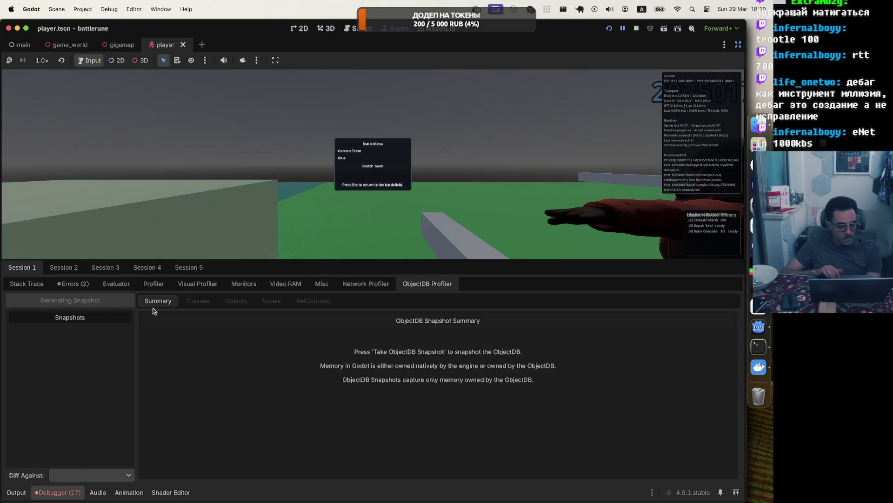
pyautogui.click(635, 29)
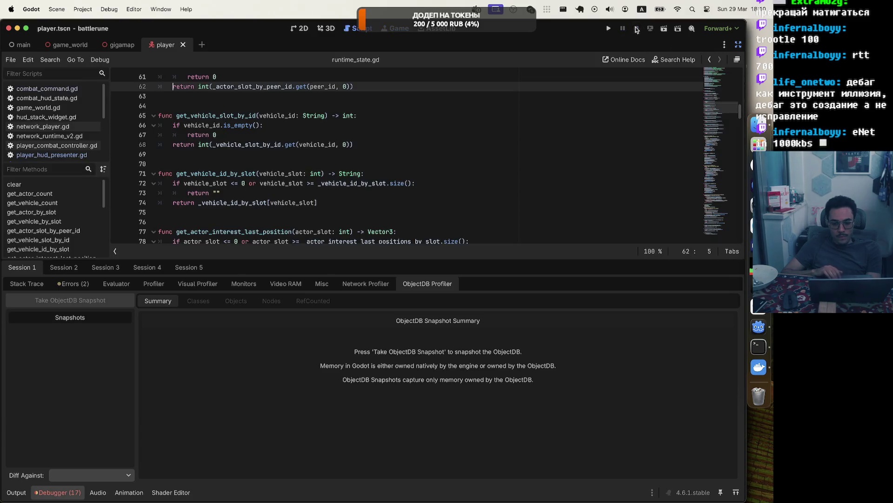
# Relaunch battlerune, toggle the Red/Blue scoreboard, and open the Battle Menu.
pyautogui.click(608, 29)
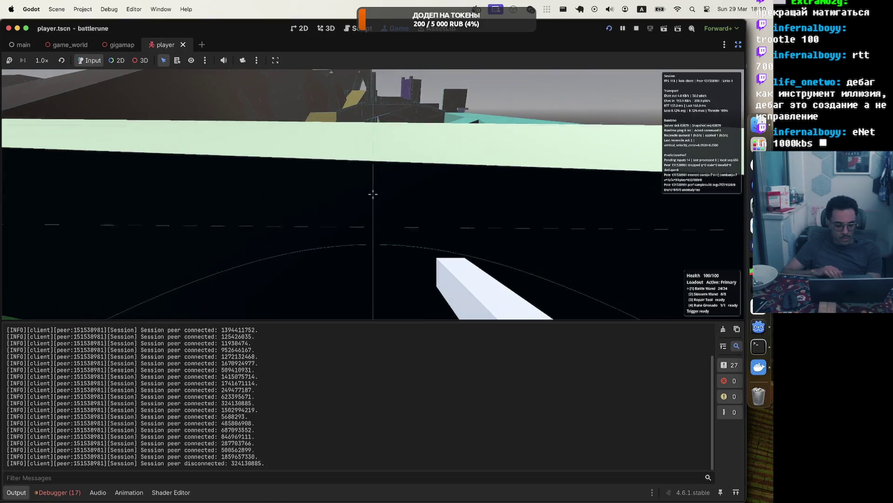
pyautogui.press('Tab')
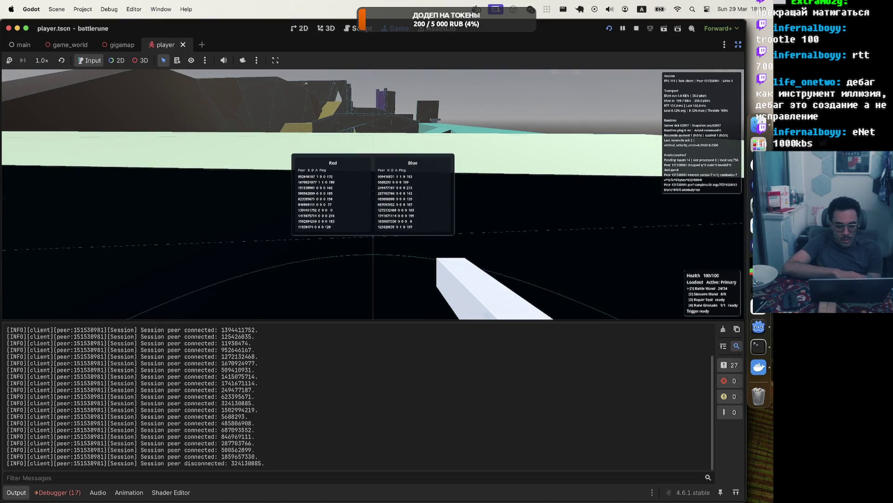
pyautogui.press('Tab')
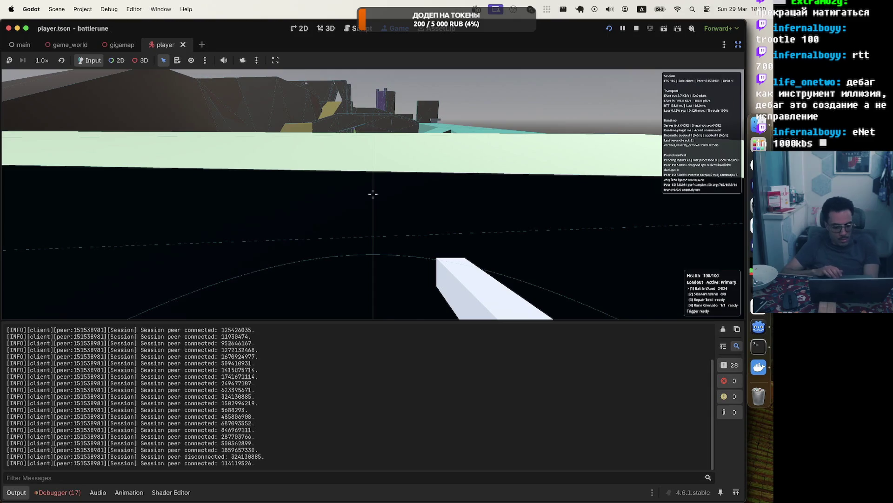
pyautogui.press('Escape')
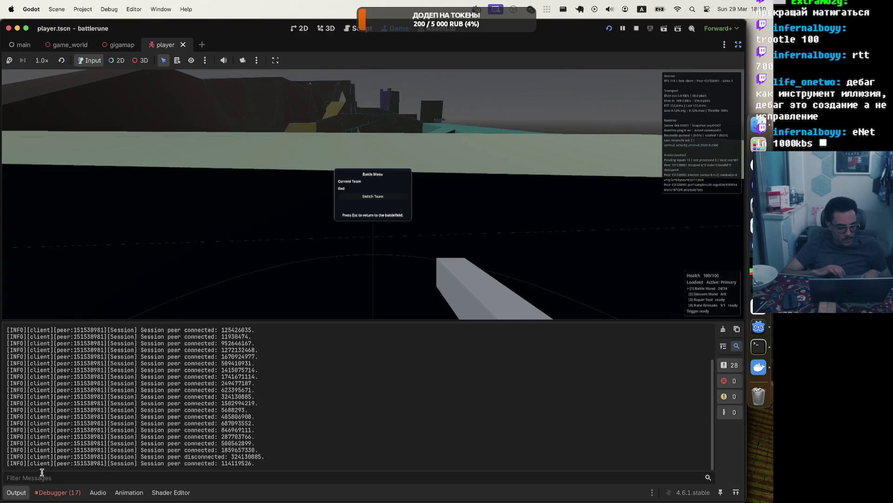
# Return the bottom panel to the Debugger and cycle through its Errors, Evaluator and Stack Trace tabs.
pyautogui.click(55, 492)
pyautogui.click(171, 492)
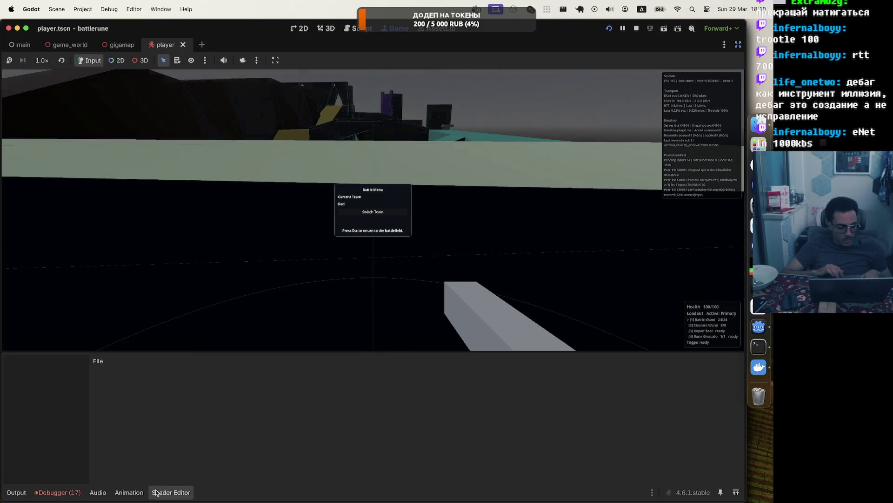
pyautogui.click(49, 492)
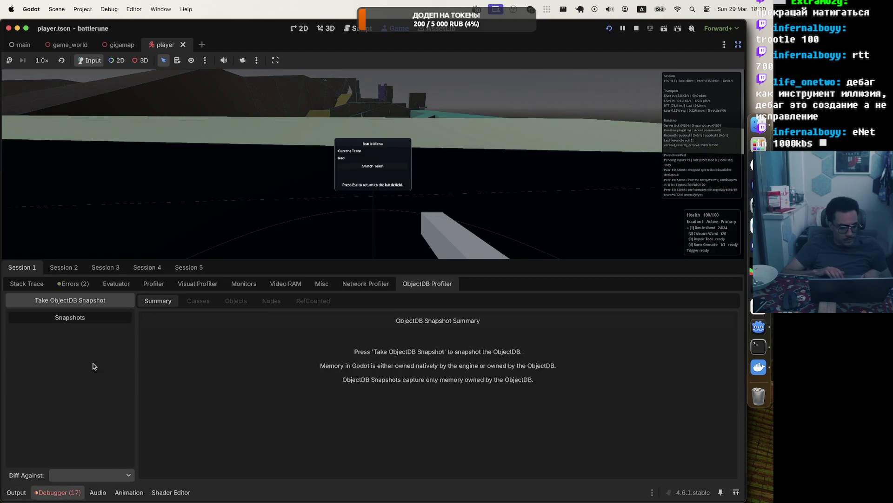
pyautogui.click(74, 283)
pyautogui.click(116, 283)
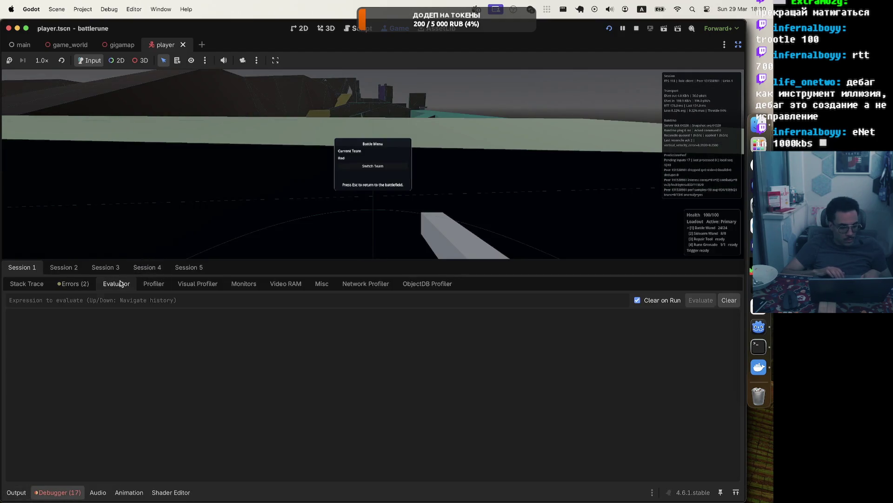
pyautogui.click(44, 284)
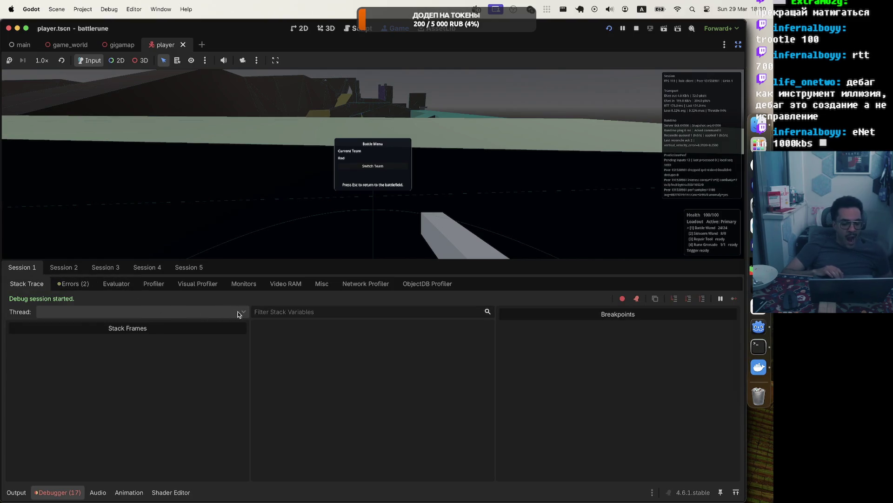
# Review the two GDScript warnings, then show the frame-time Profiler tab.
pyautogui.click(116, 283)
pyautogui.click(65, 283)
pyautogui.click(26, 284)
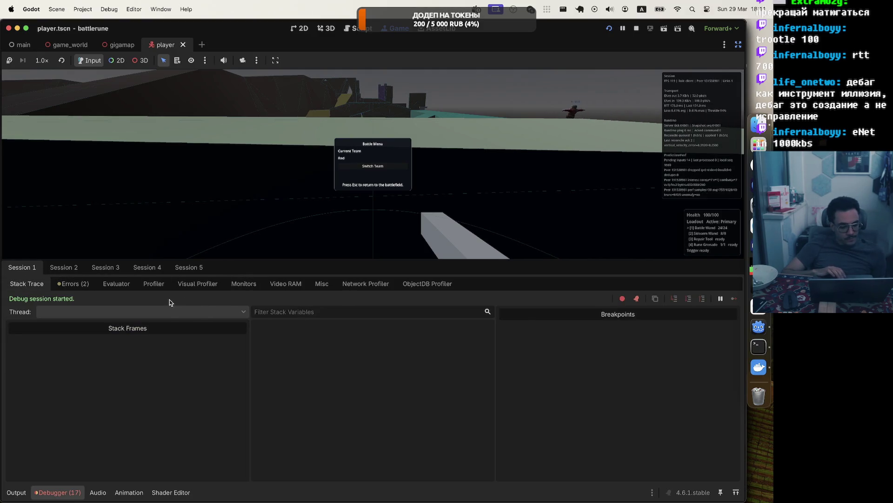
pyautogui.click(155, 284)
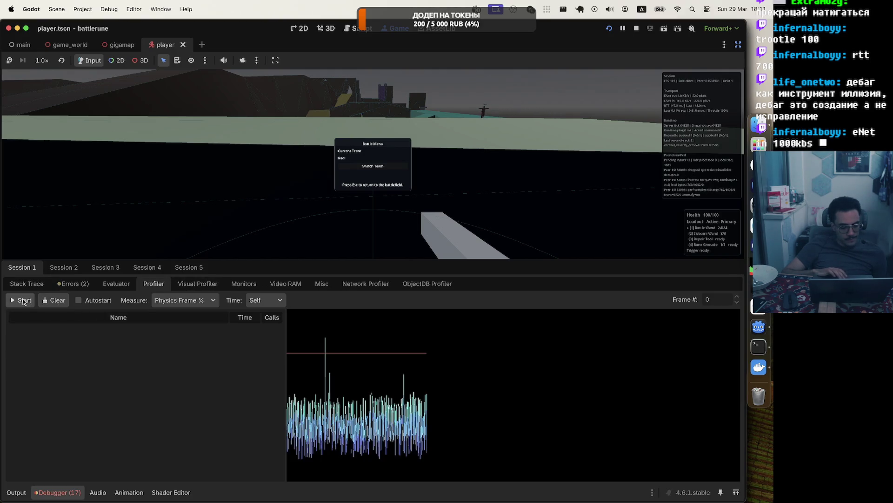
# Start recording with Self time and hide Frame Time and Physics Frame Time from the graph.
pyautogui.click(26, 301)
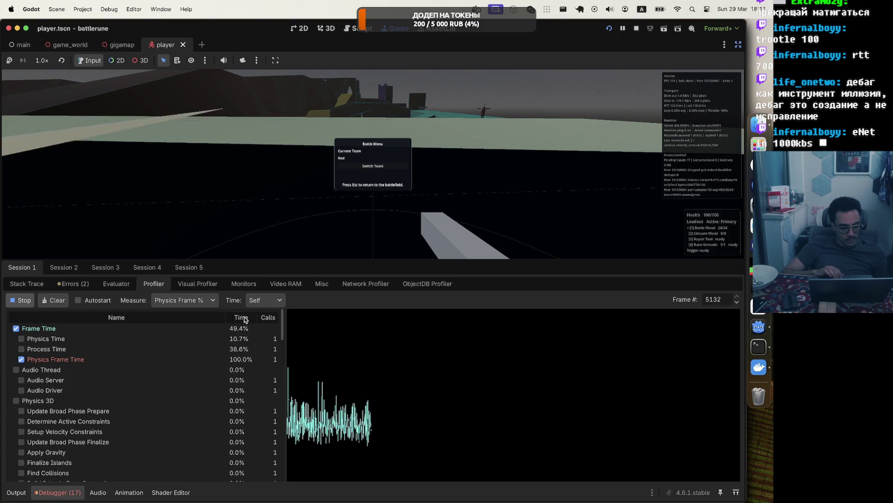
pyautogui.click(272, 300)
pyautogui.click(272, 314)
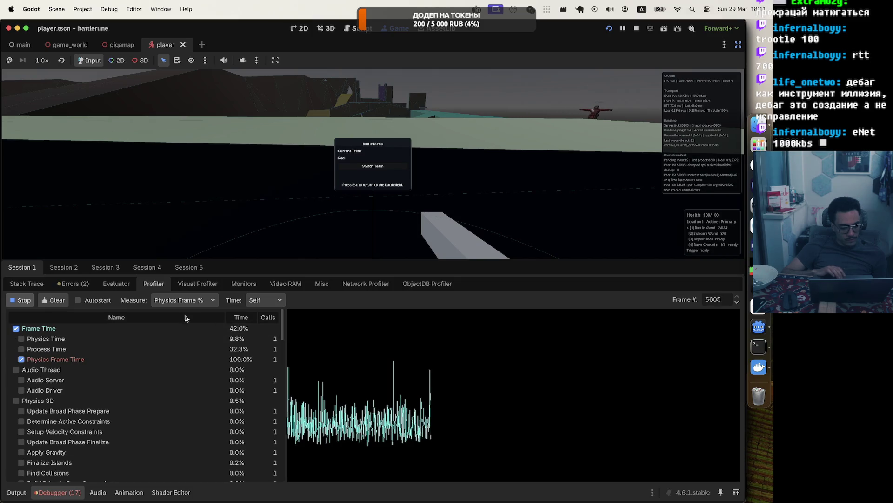
pyautogui.click(127, 328)
pyautogui.click(72, 359)
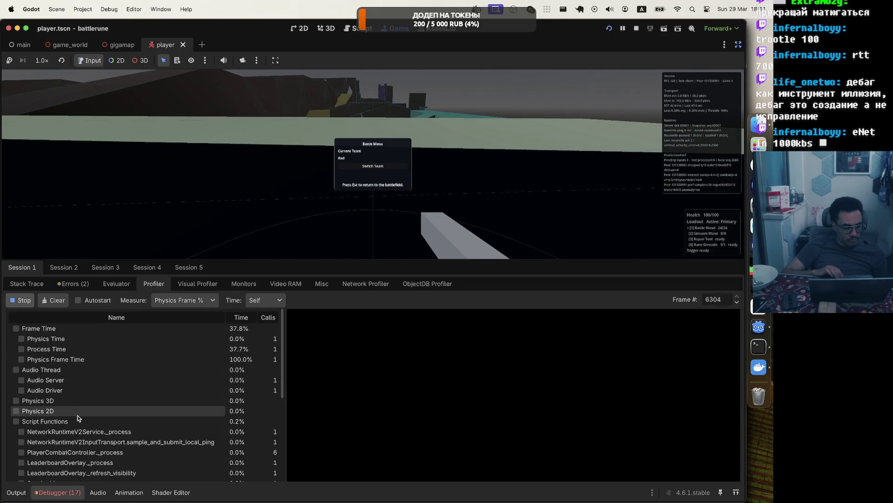
# Plot Script Functions, Physics Time and Physics Frame Time, leaving Frame Time hidden.
pyautogui.click(16, 421)
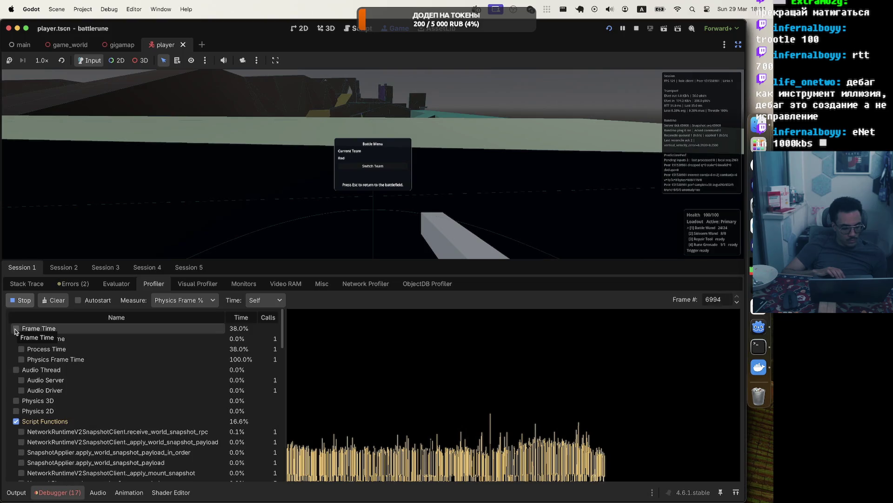
pyautogui.click(16, 329)
pyautogui.click(21, 338)
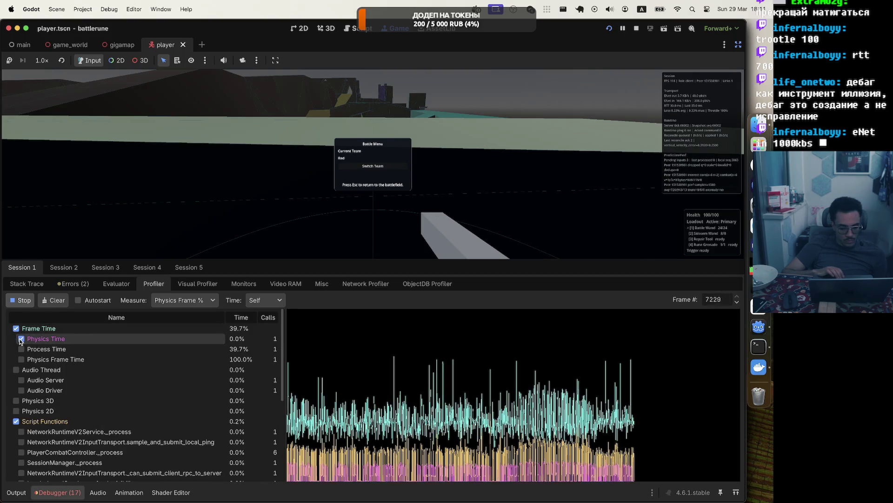
pyautogui.click(21, 359)
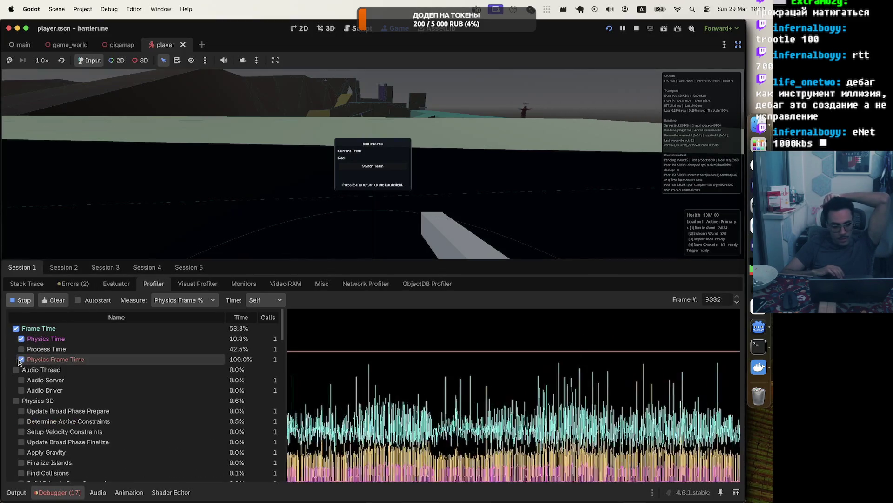
pyautogui.click(16, 328)
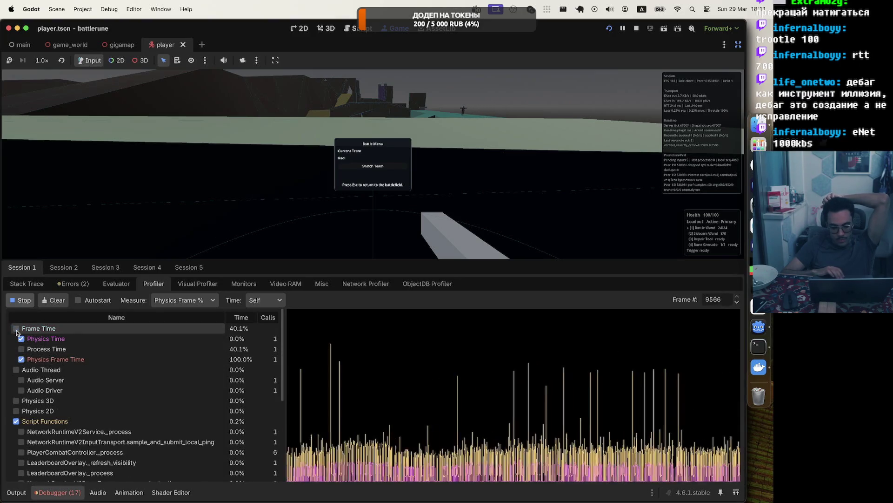
pyautogui.click(16, 329)
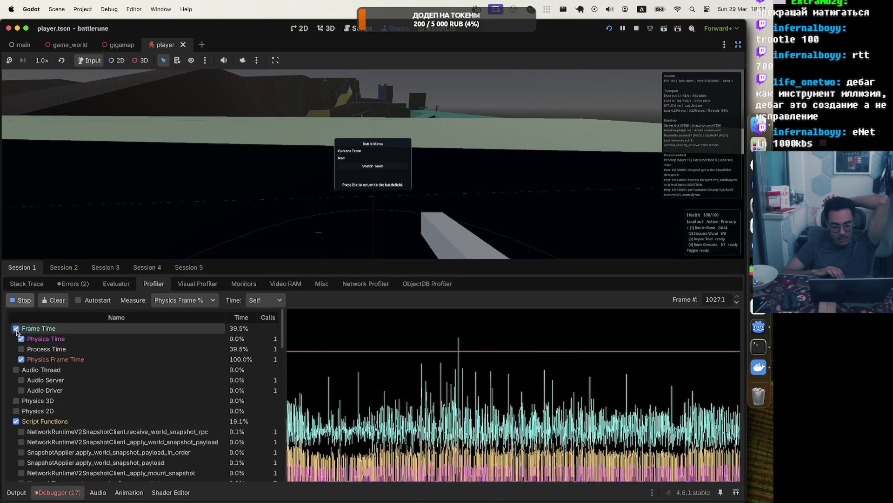
pyautogui.click(16, 329)
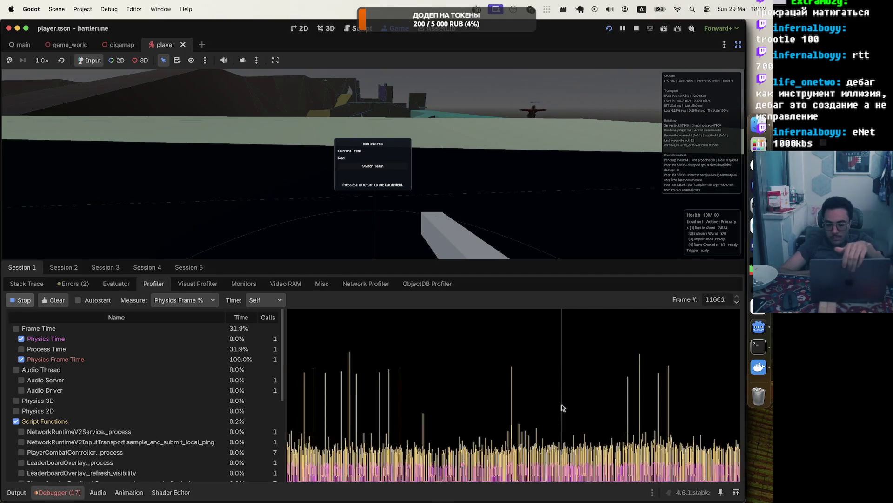
# Turn on the Tailscale VPN, restart battlerune, and bring the debugger's profiler back into view.
pyautogui.click(547, 9)
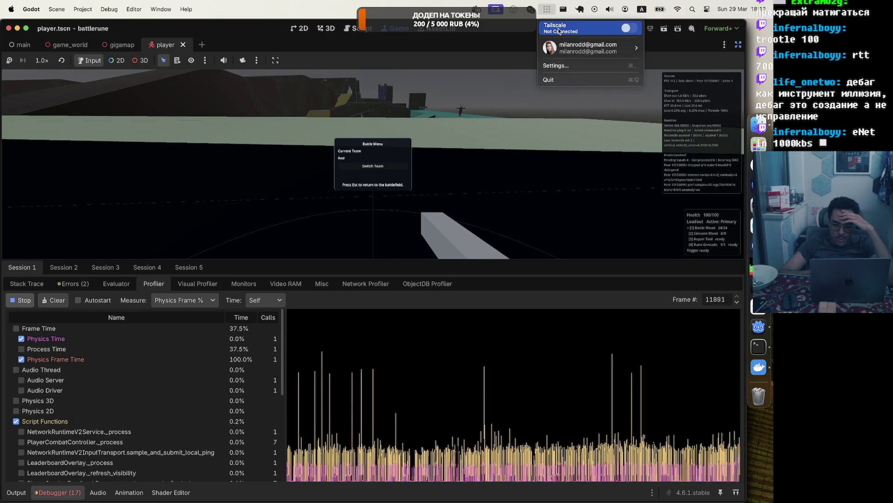
pyautogui.click(559, 31)
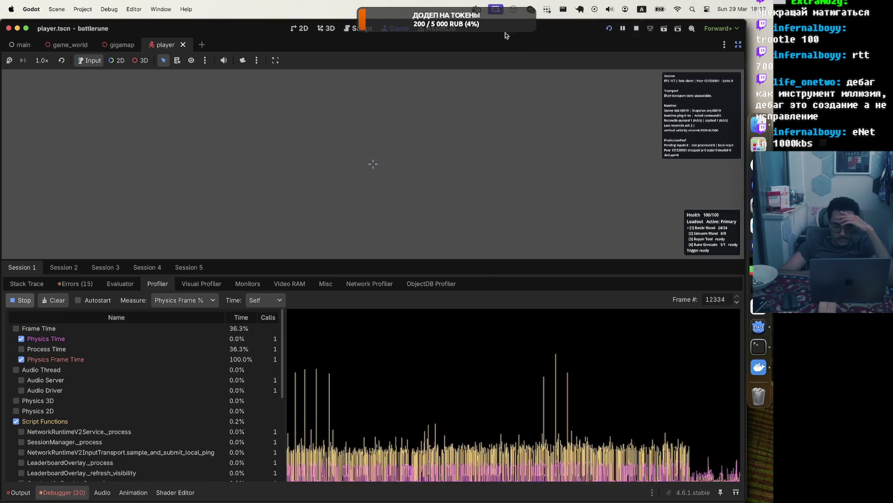
pyautogui.click(609, 28)
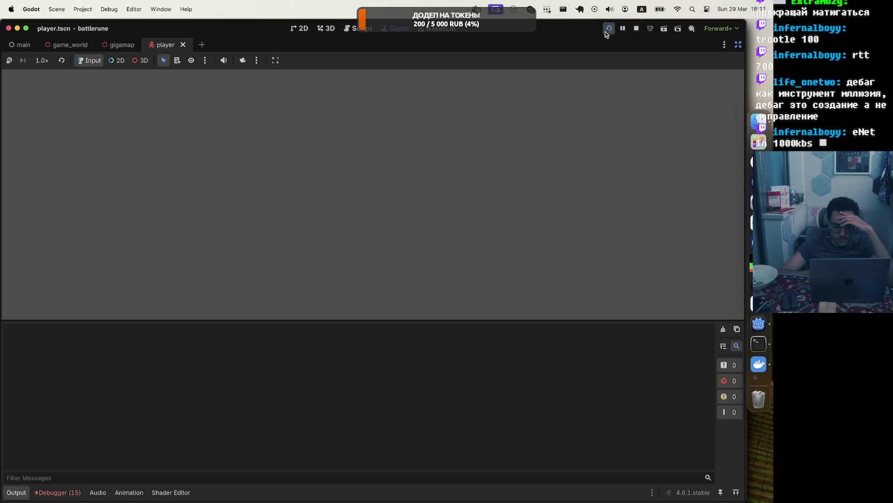
pyautogui.click(57, 492)
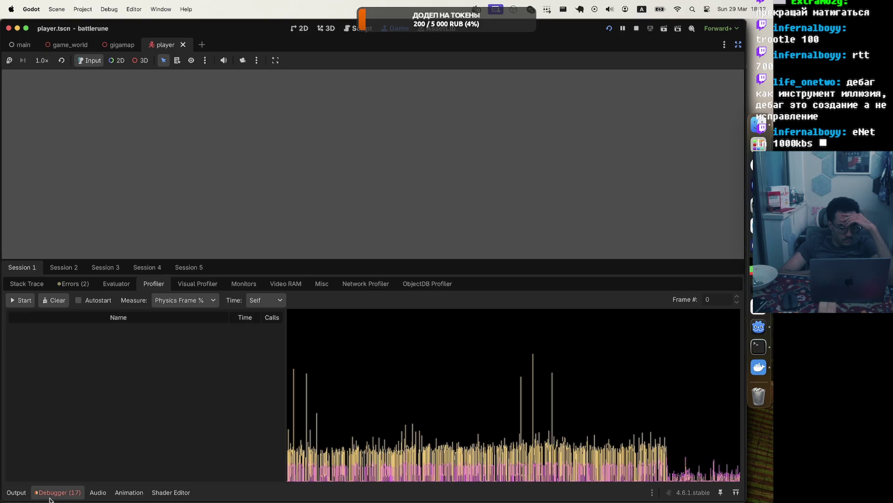
pyautogui.press('Escape')
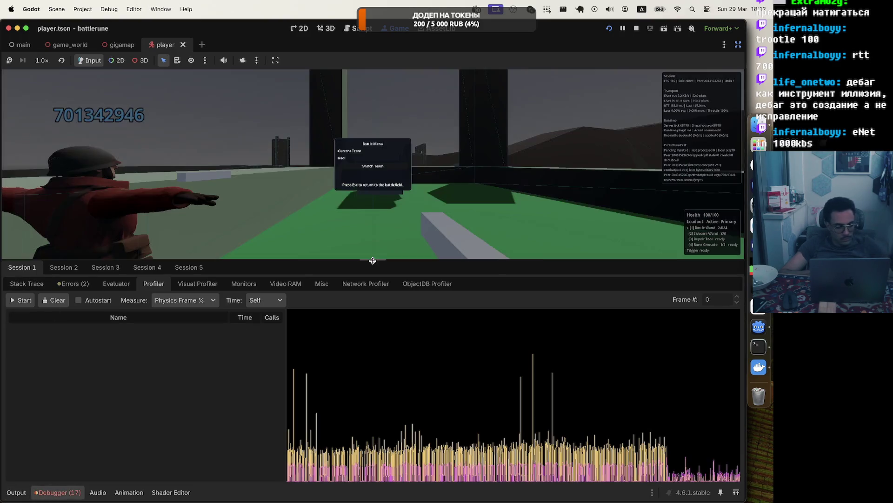
# Start profiling and plot Physics Time, Physics Frame Time and Process Time alongside Frame Time.
pyautogui.click(24, 301)
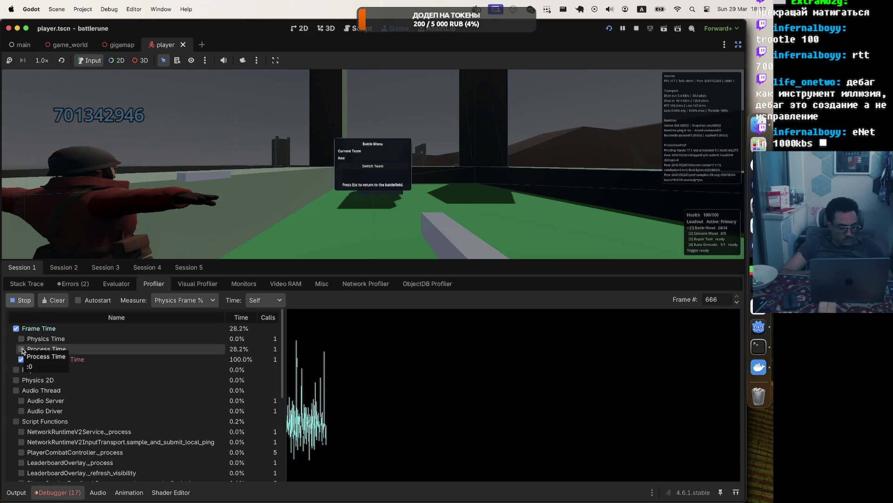
pyautogui.click(21, 359)
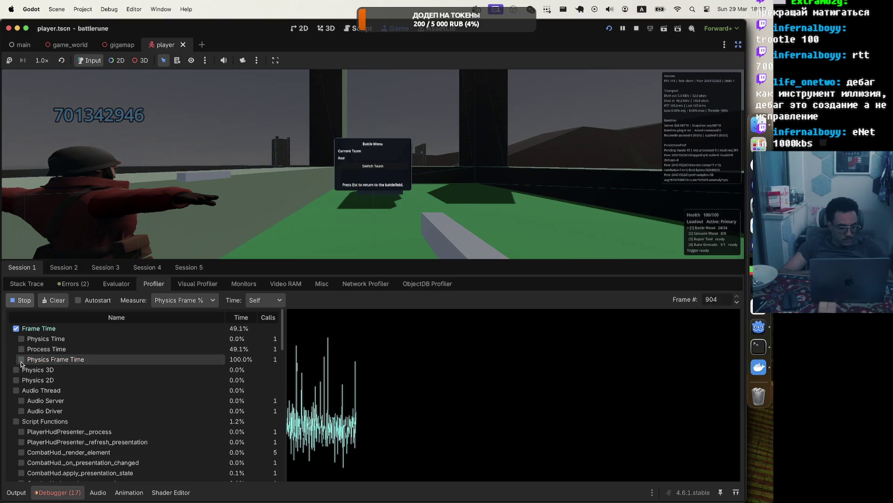
pyautogui.click(16, 421)
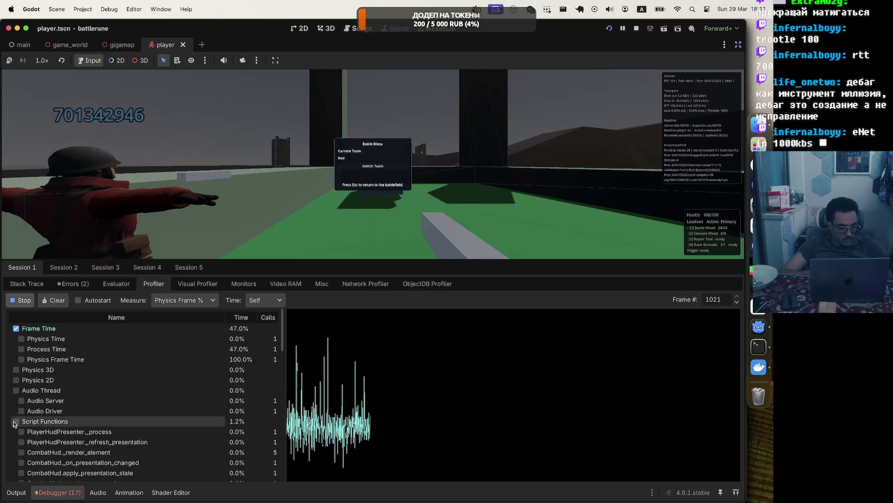
pyautogui.click(21, 339)
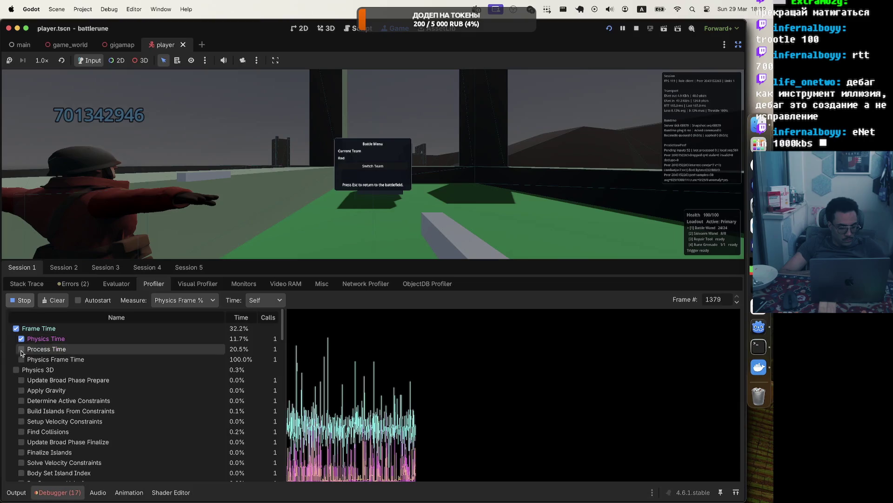
pyautogui.click(21, 359)
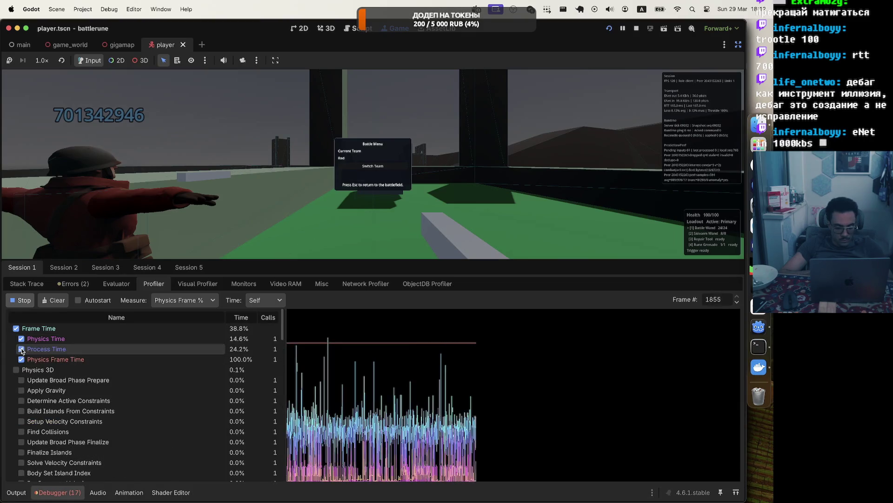
pyautogui.click(21, 350)
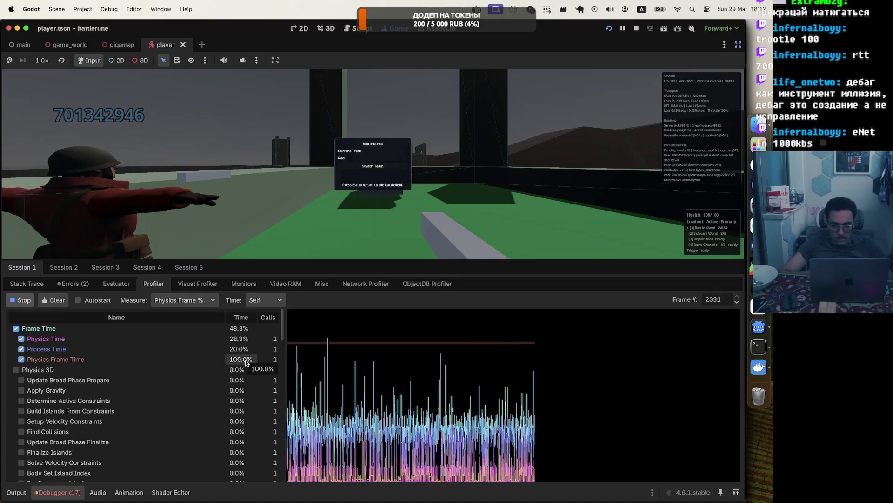
# Free the mouse from the game and view the profiler's Measure options.
pyautogui.press('Escape')
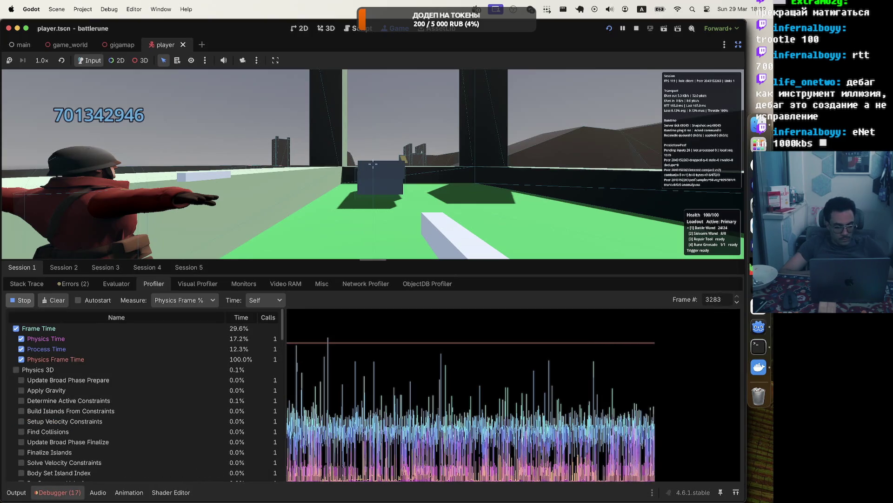
pyautogui.press('Escape')
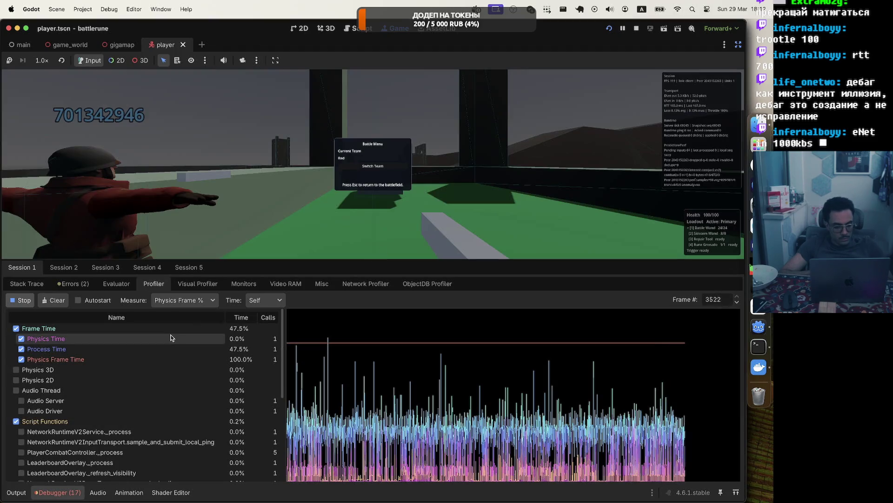
pyautogui.click(201, 300)
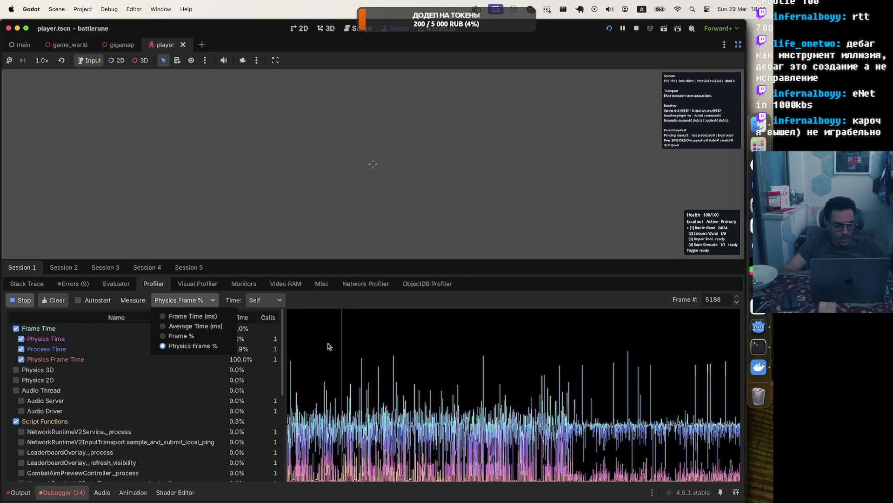
# Keep the Physics Frame % measure, restart the game, and return to the profiler.
pyautogui.click(328, 311)
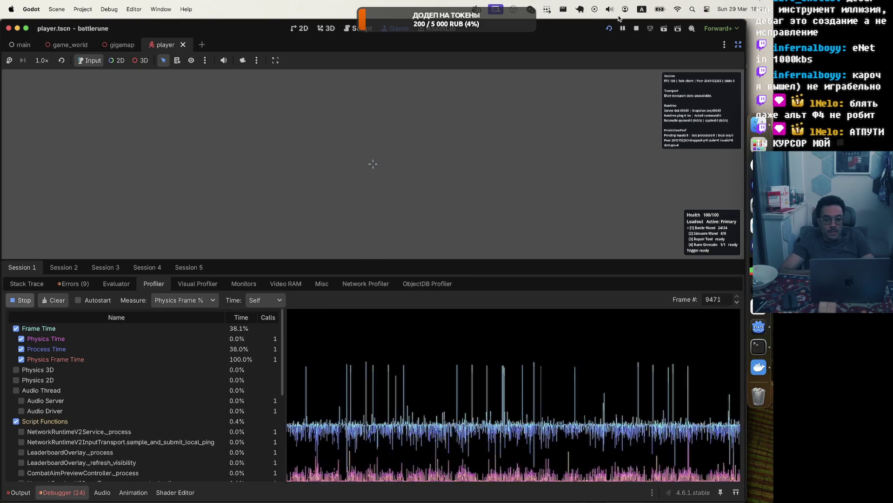
pyautogui.click(610, 29)
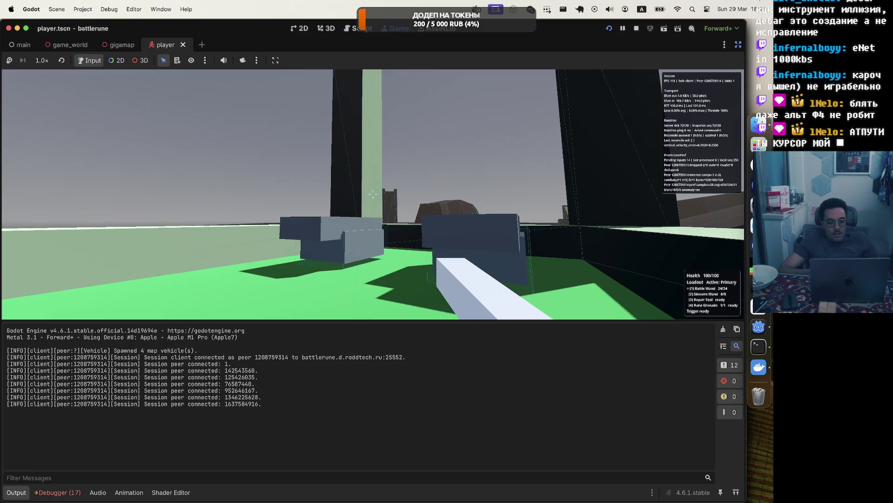
pyautogui.press('Escape')
pyautogui.click(72, 491)
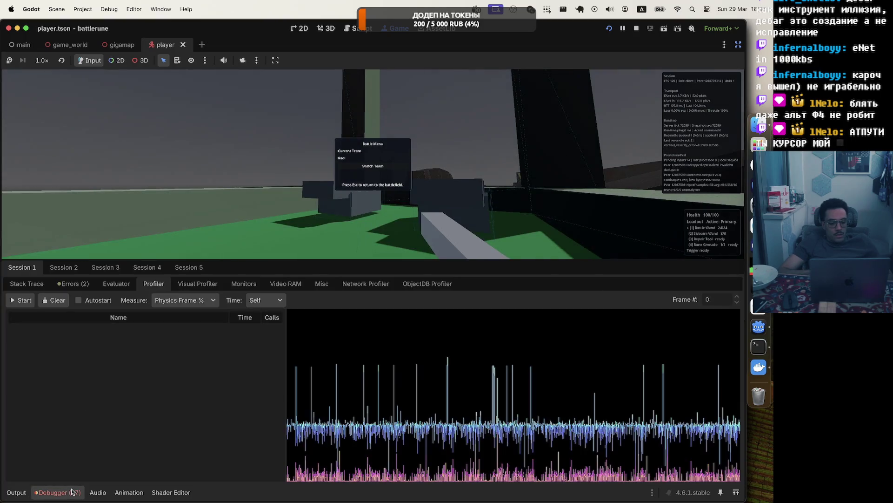
# Look through the Evaluator, Errors and Stack Trace tabs, ending on the Visual Profiler.
pyautogui.click(117, 285)
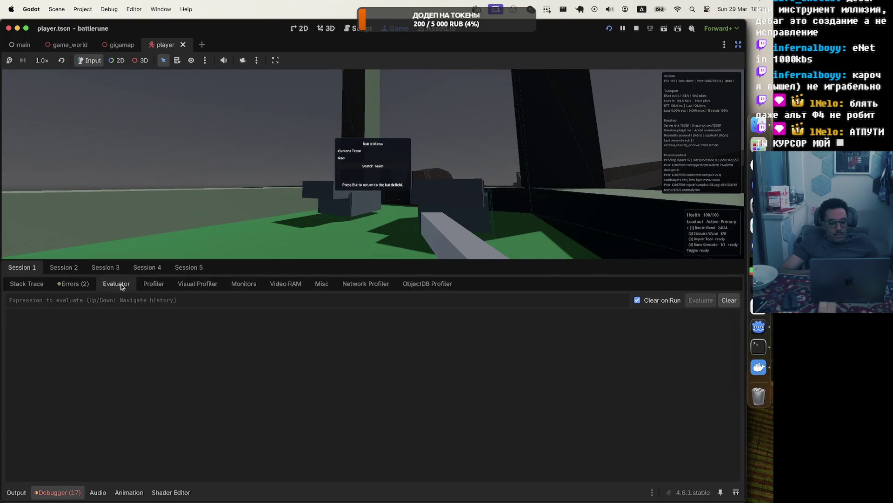
pyautogui.click(83, 285)
pyautogui.click(33, 286)
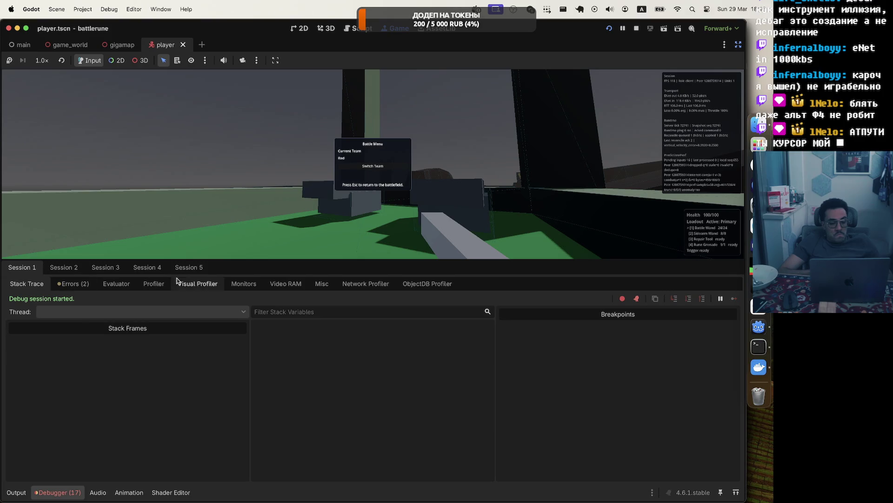
pyautogui.click(209, 285)
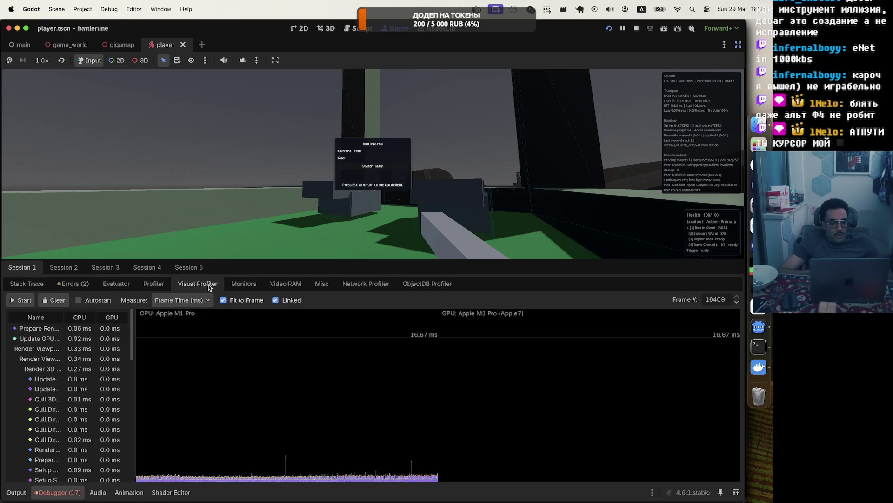
# Record CPU and GPU frame times in the Visual Profiler, then go back to the Profiler.
pyautogui.click(19, 302)
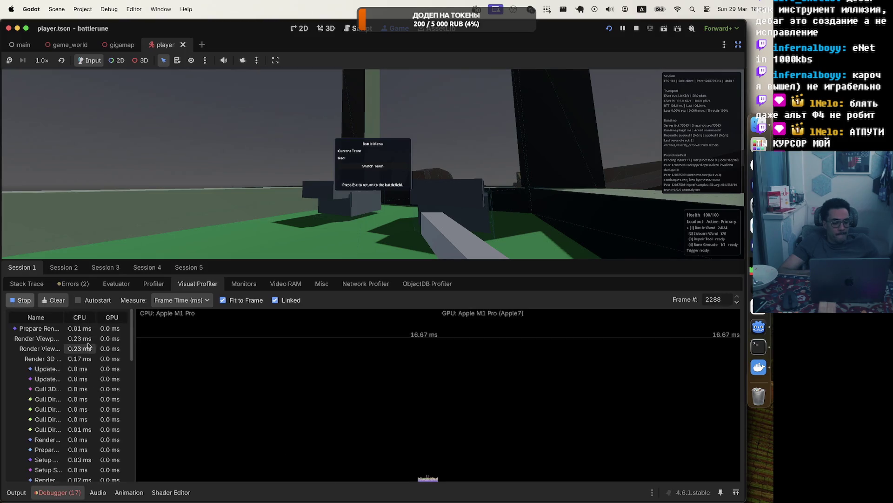
pyautogui.click(152, 284)
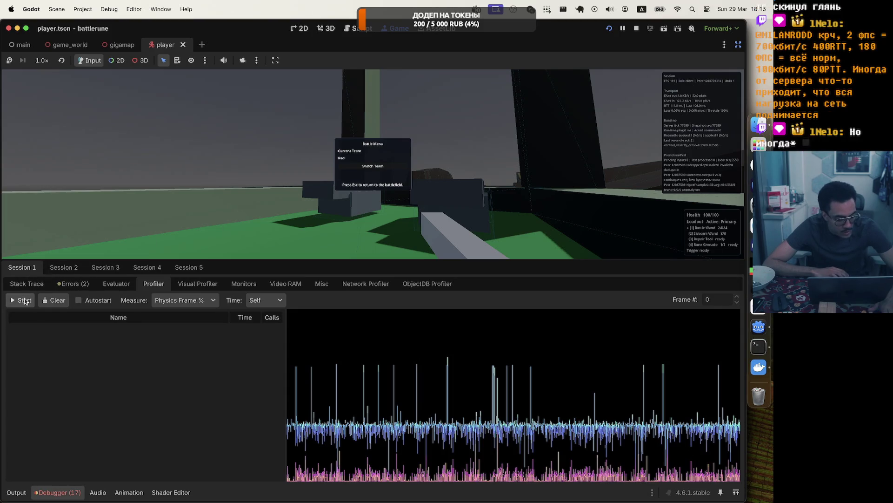
# Restart profiler recording with Script Functions plotted, keeping Self time accounting.
pyautogui.click(27, 300)
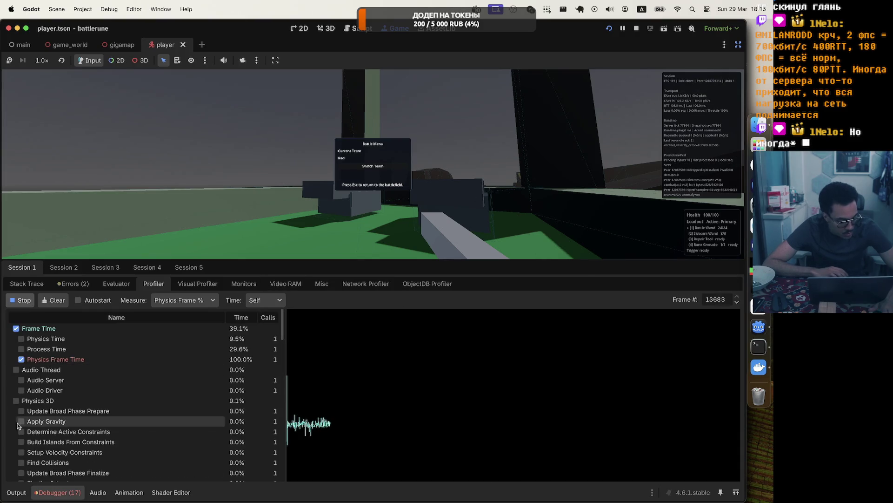
pyautogui.scroll(-10, 16, 416)
pyautogui.scroll(10, 14, 407)
pyautogui.scroll(-2, 14, 407)
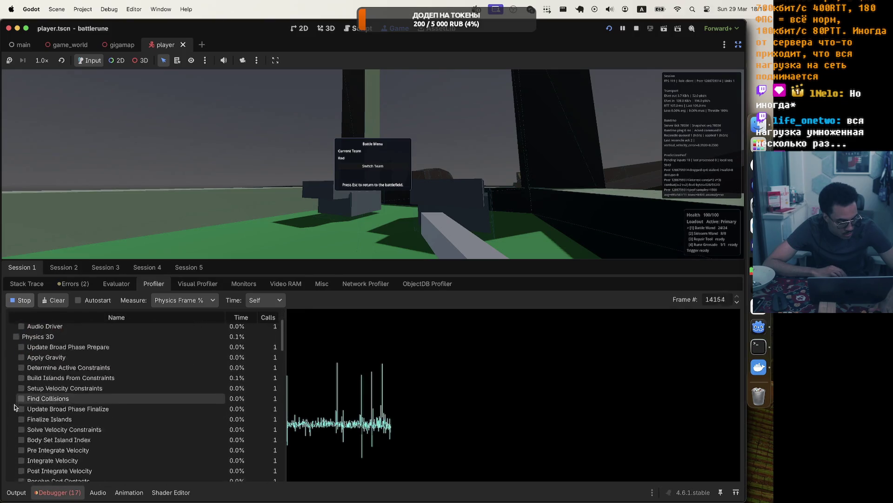
pyautogui.scroll(-10, 13, 407)
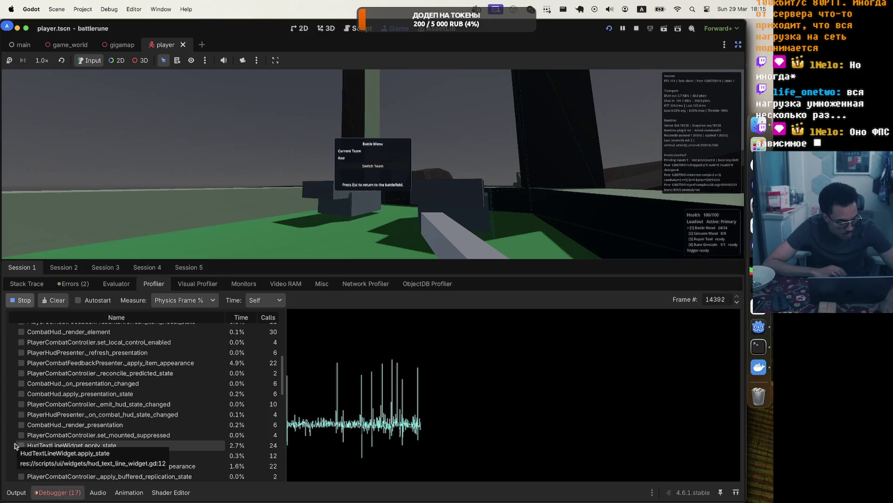
pyautogui.scroll(10, 15, 446)
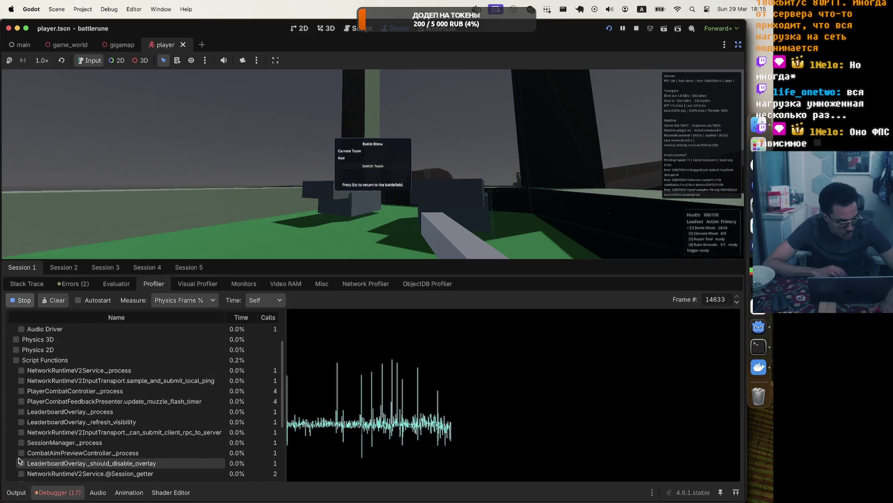
pyautogui.click(16, 360)
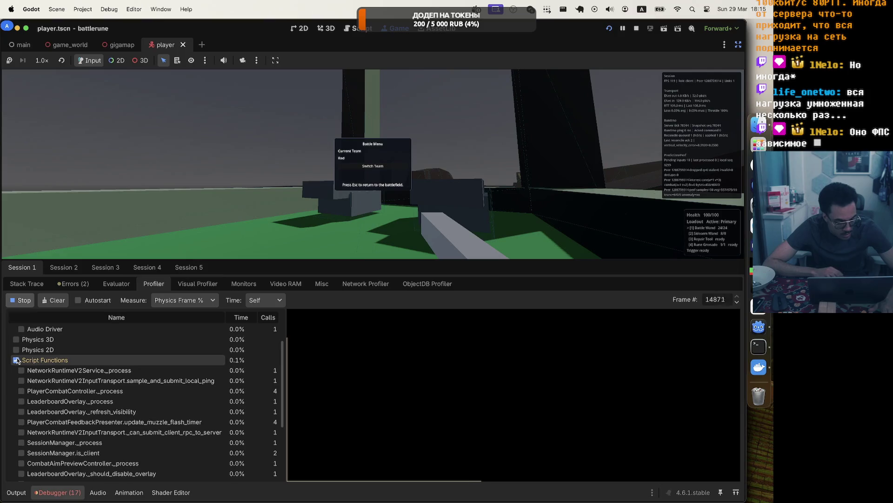
pyautogui.click(264, 300)
pyautogui.click(270, 325)
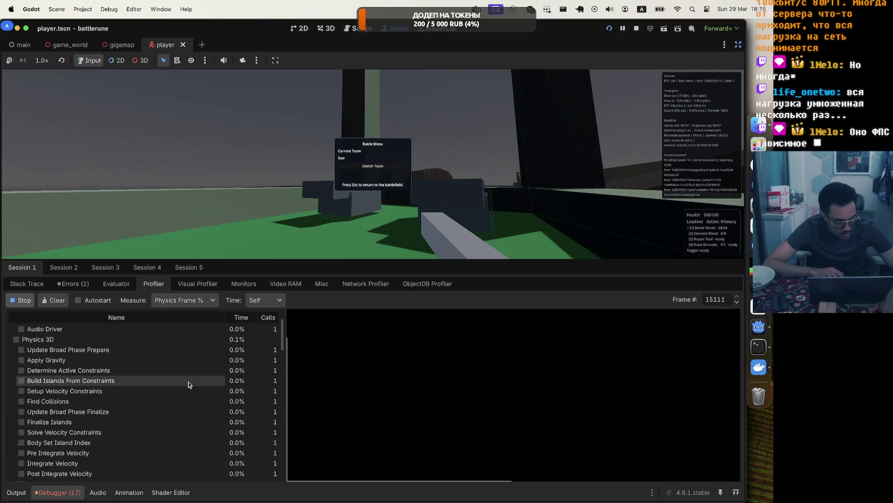
pyautogui.scroll(3, 188, 384)
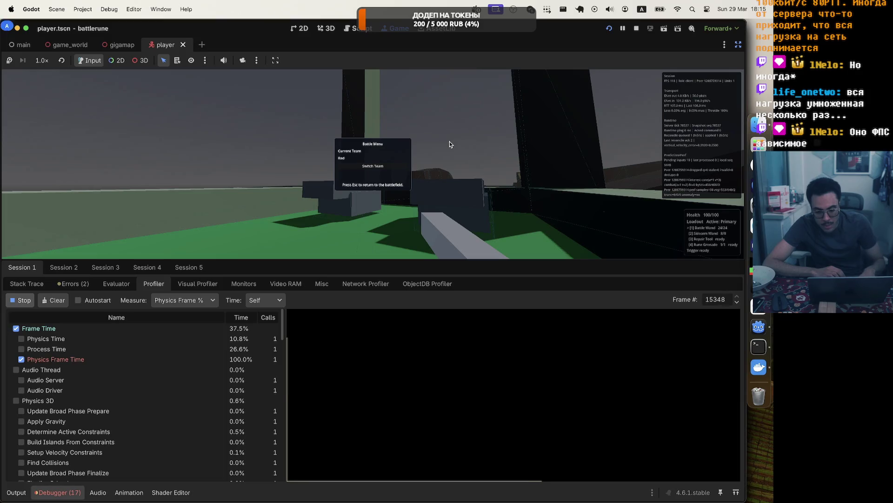
# Move around the map with S, A and W, then open and close the Battle Menu.
pyautogui.click(450, 144)
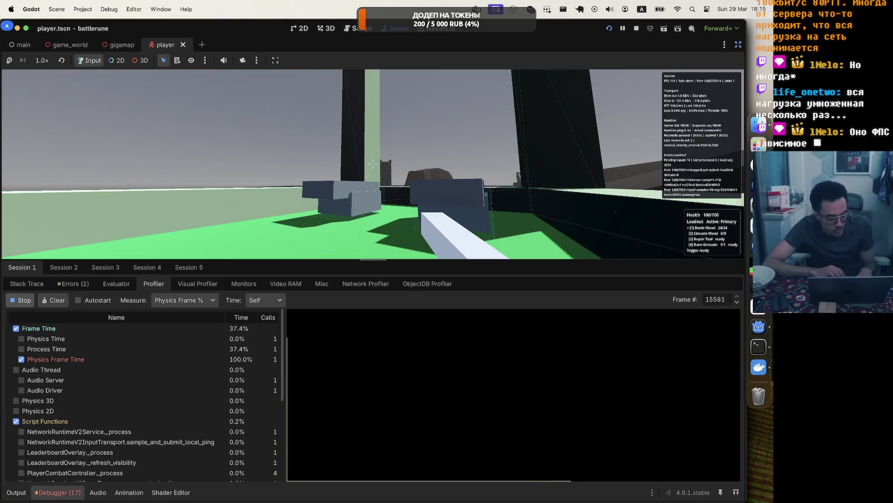
pyautogui.press('s')
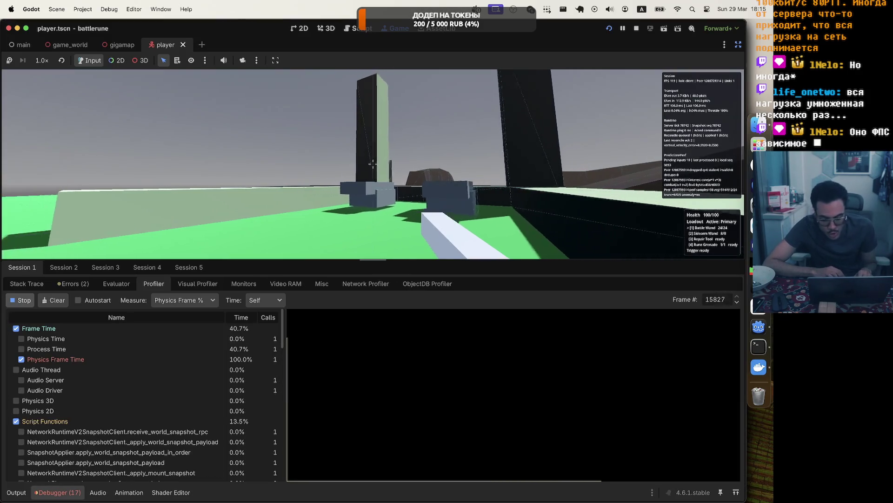
pyautogui.press('a')
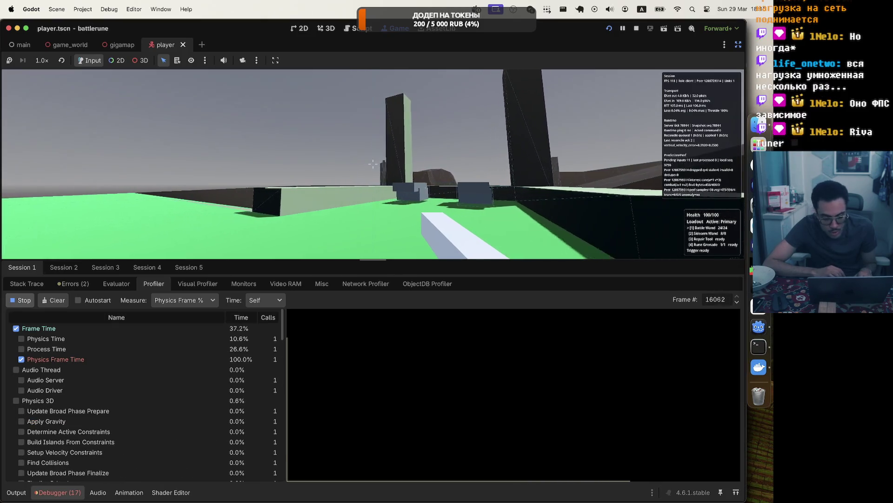
pyautogui.press('w')
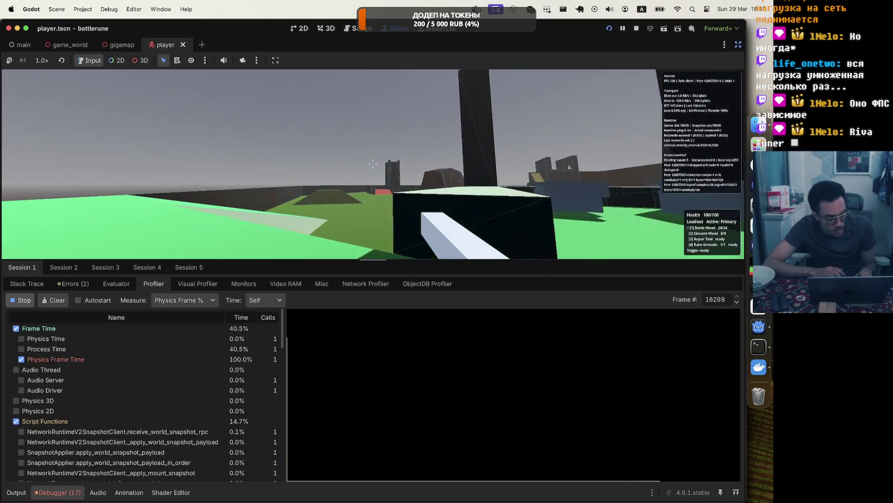
pyautogui.press('Escape')
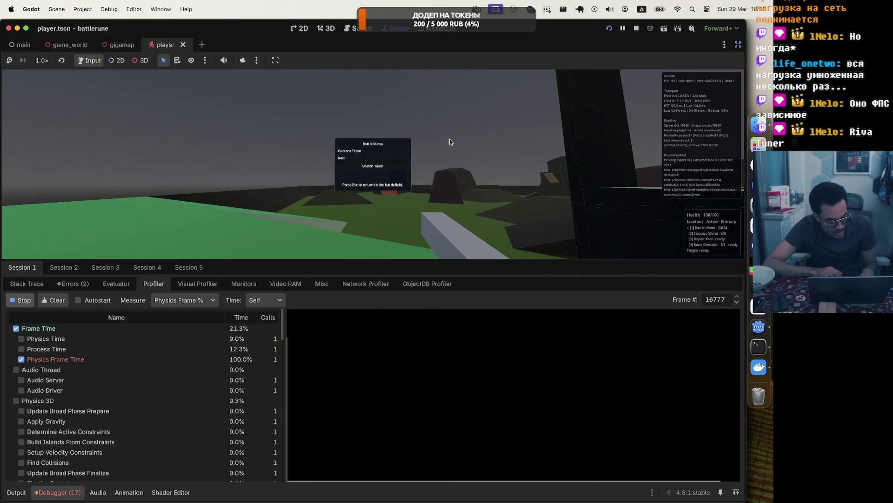
pyautogui.press('Escape')
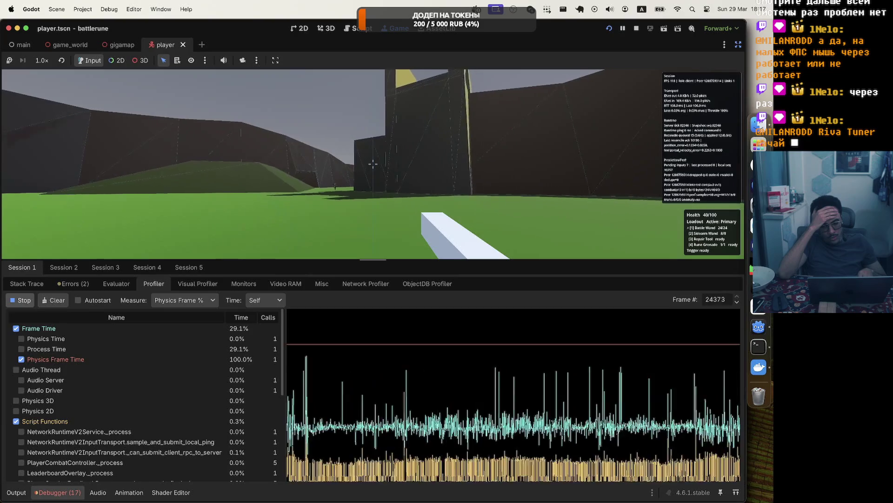
pyautogui.press('Tab')
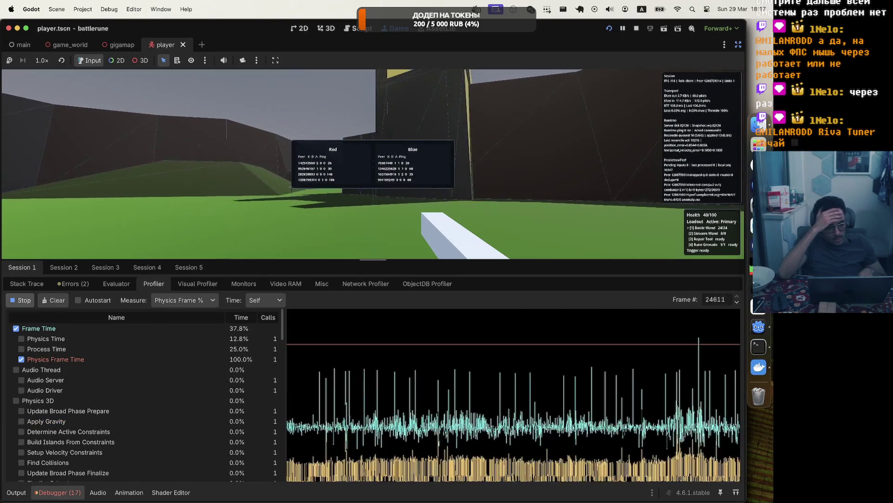
pyautogui.press('Tab')
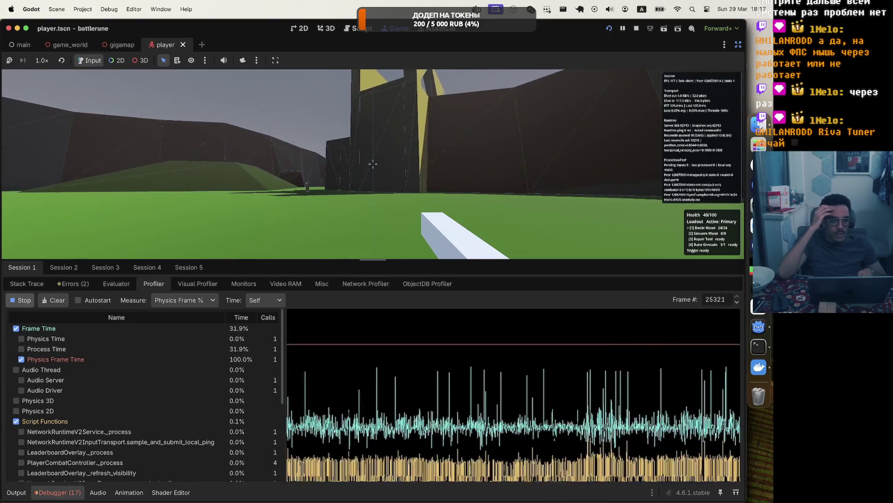
pyautogui.press('Tab')
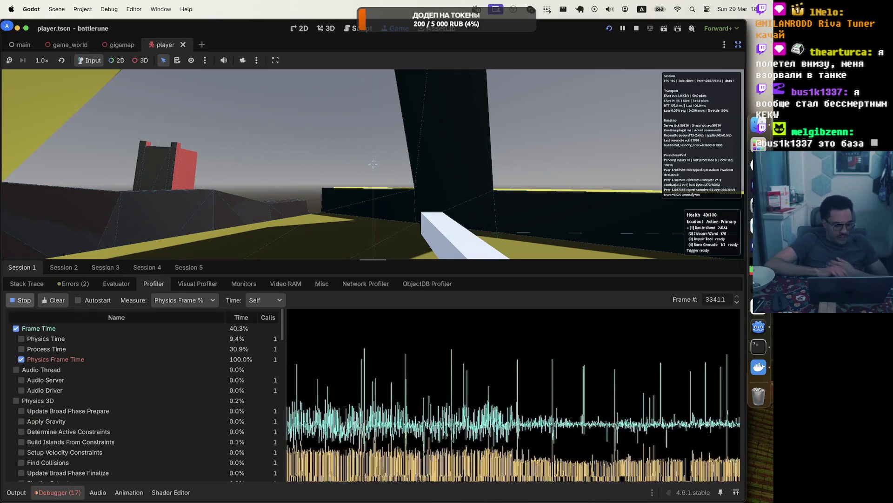
# Cycle the Measure through Frame %, Average Time (ms), Frame Time (ms), back to Physics Frame %.
pyautogui.press('Escape')
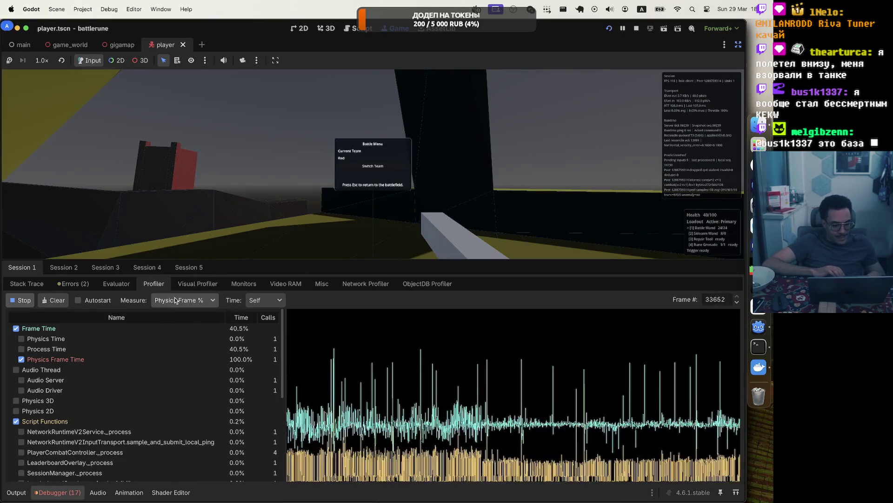
pyautogui.click(180, 300)
pyautogui.click(176, 336)
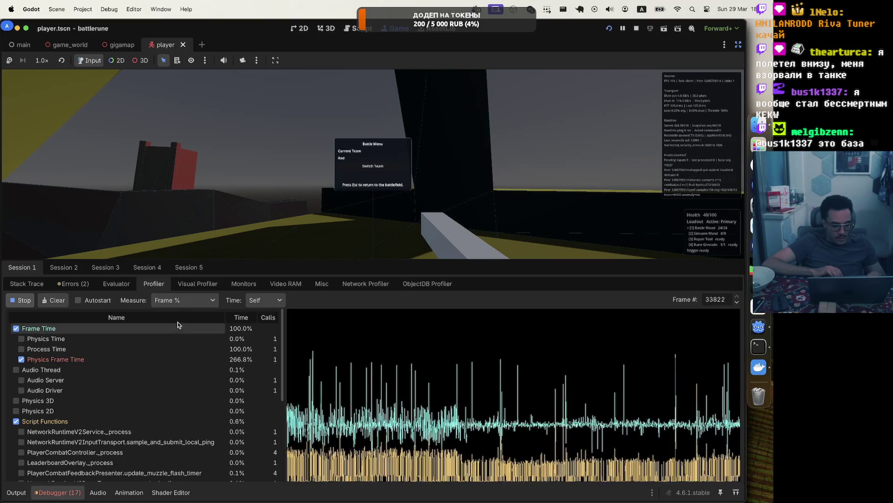
pyautogui.click(194, 302)
pyautogui.click(196, 325)
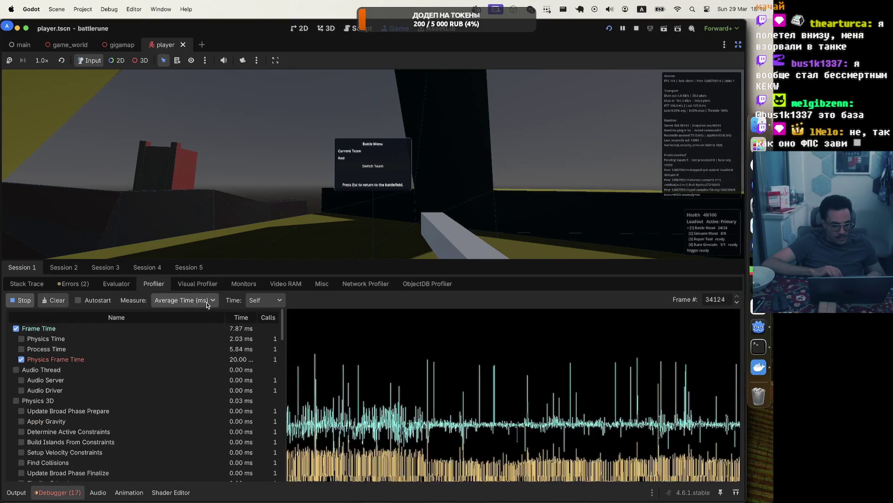
pyautogui.click(196, 302)
pyautogui.click(195, 315)
pyautogui.click(203, 301)
pyautogui.click(192, 345)
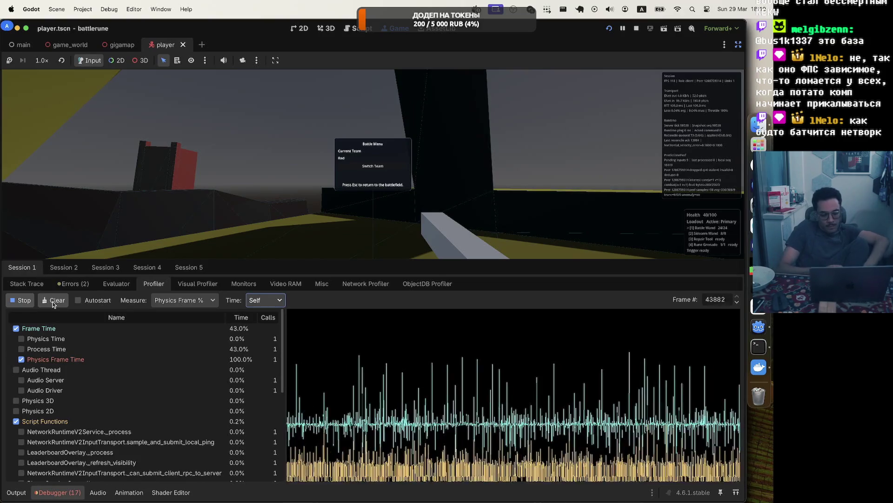
# Resume play briefly, then free the mouse and show the Output log.
pyautogui.press('Escape')
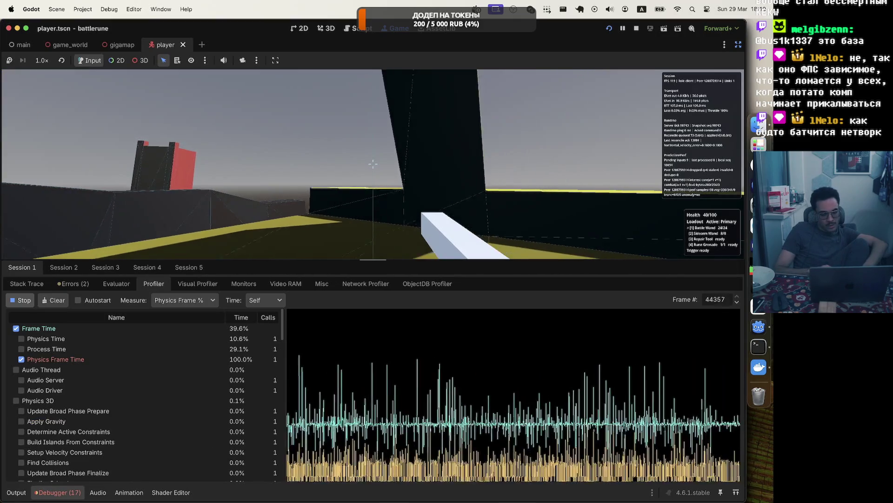
pyautogui.press('Escape')
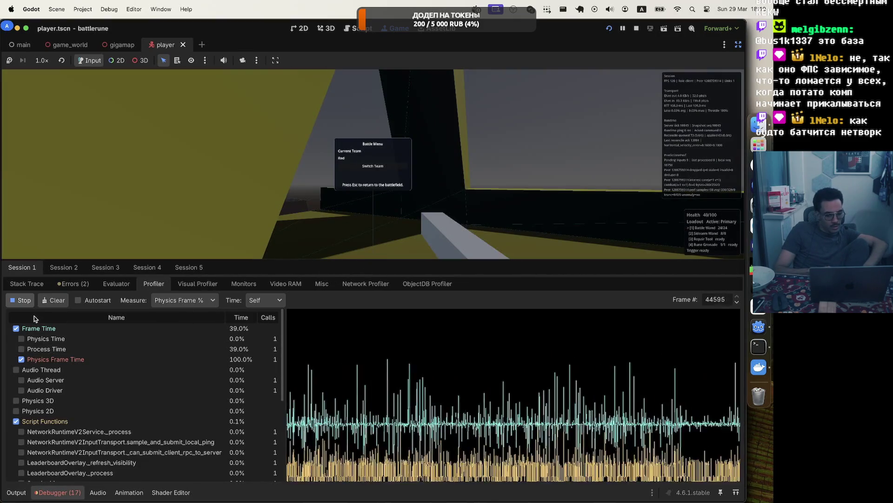
pyautogui.click(16, 491)
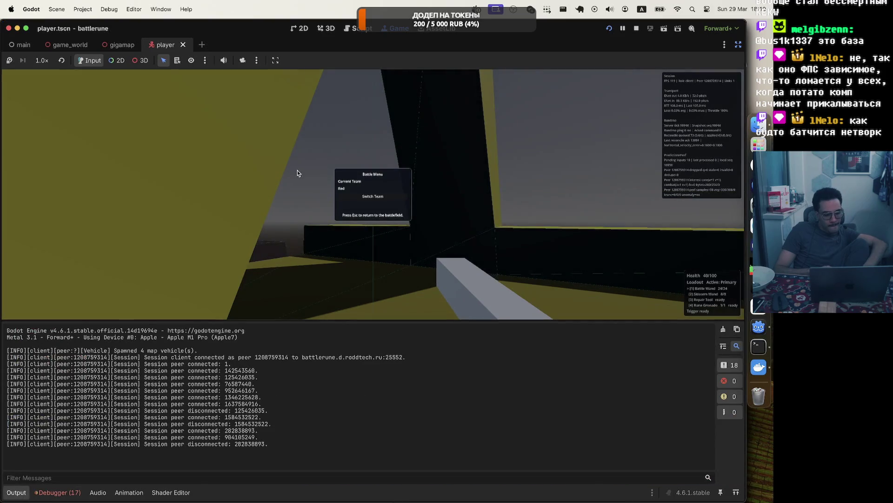
# Fire the Battle Wand across the map toward the fortress, open field and hillside.
pyautogui.press('Escape')
pyautogui.click(373, 194)
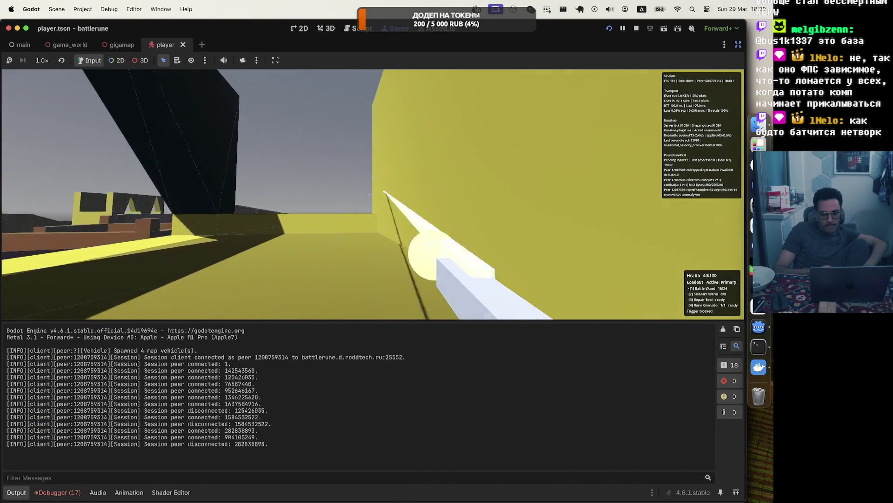
pyautogui.click(373, 194)
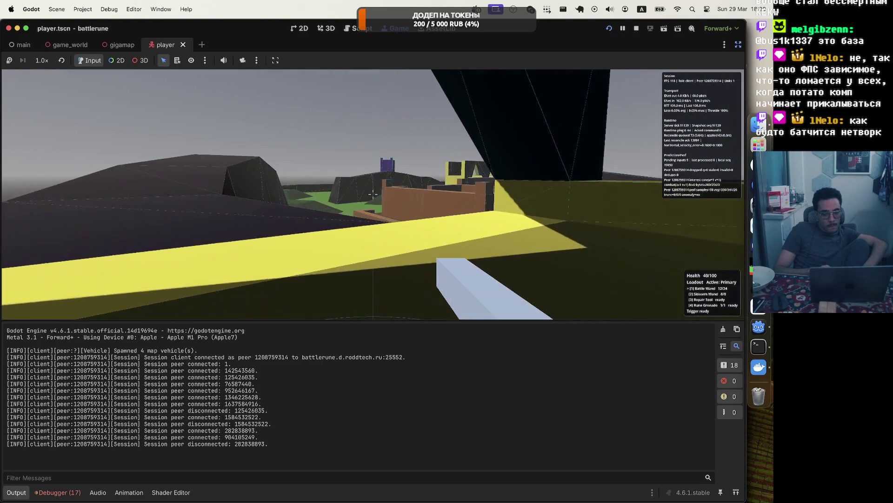
pyautogui.click(373, 194)
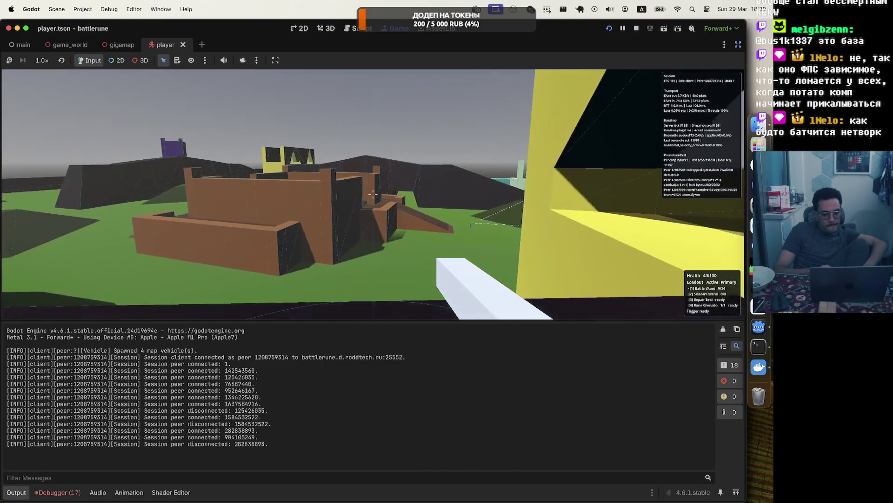
pyautogui.click(373, 194)
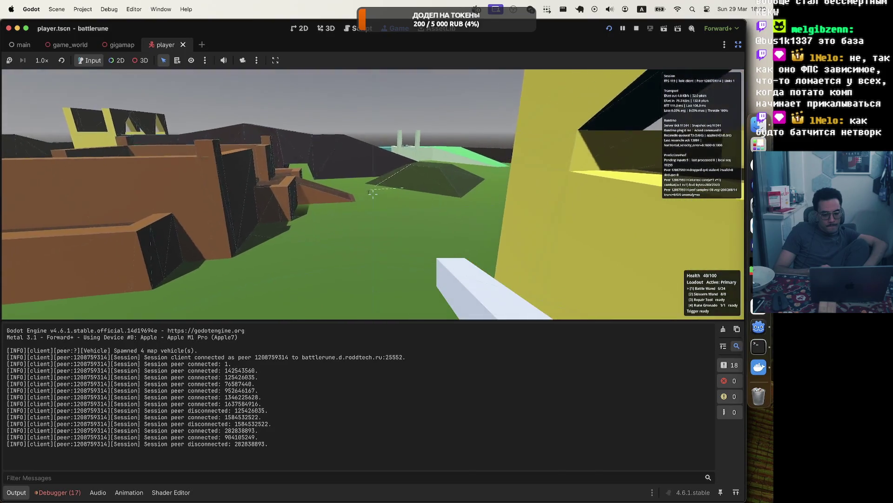
pyautogui.click(373, 194)
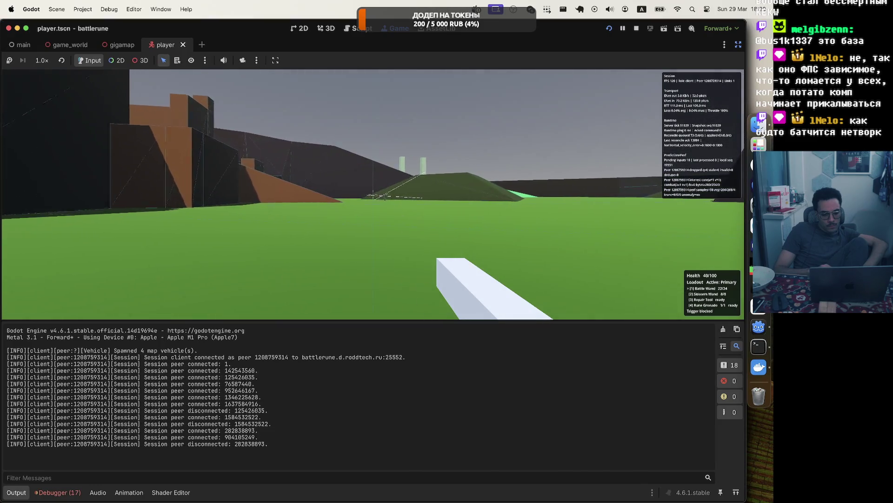
pyautogui.click(375, 195)
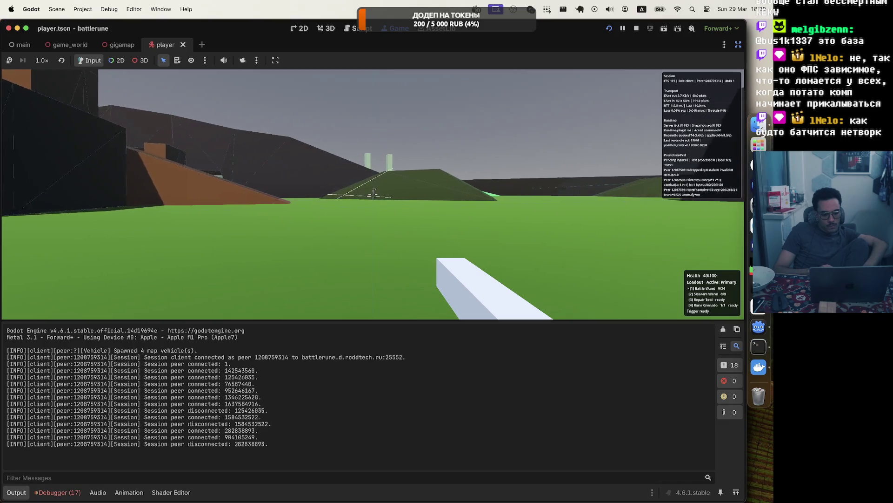
pyautogui.click(375, 195)
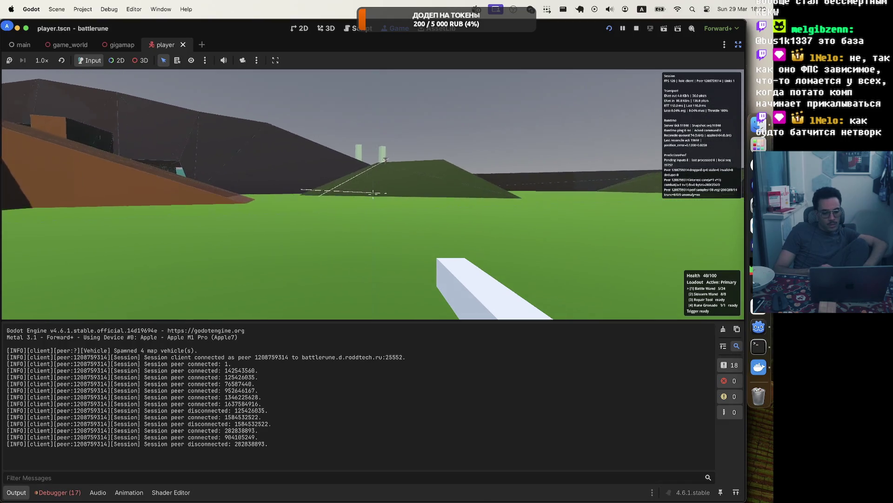
pyautogui.click(373, 193)
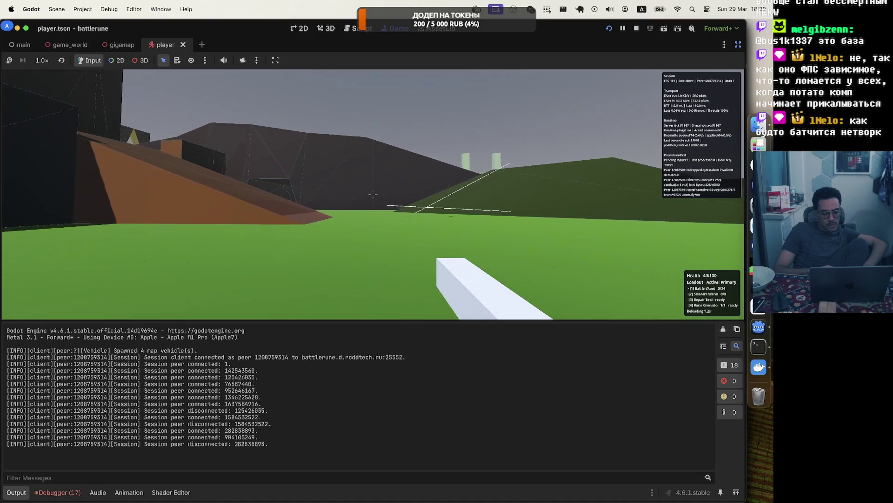
pyautogui.click(373, 194)
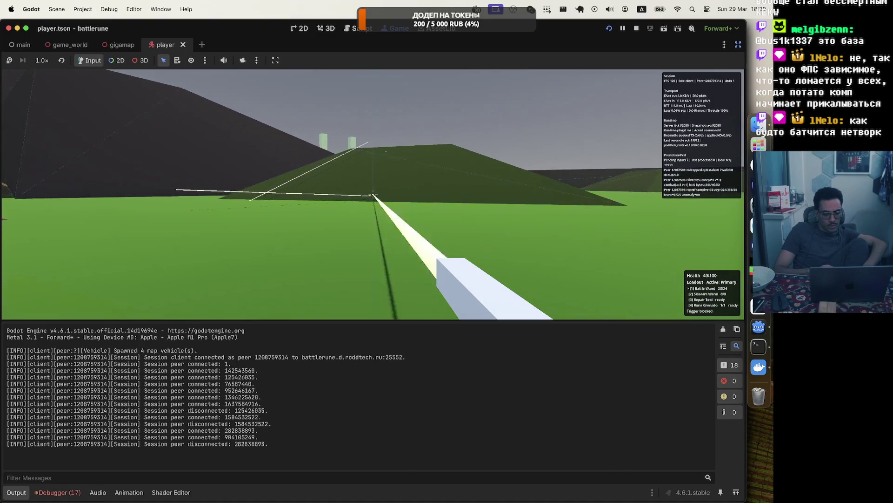
pyautogui.click(373, 194)
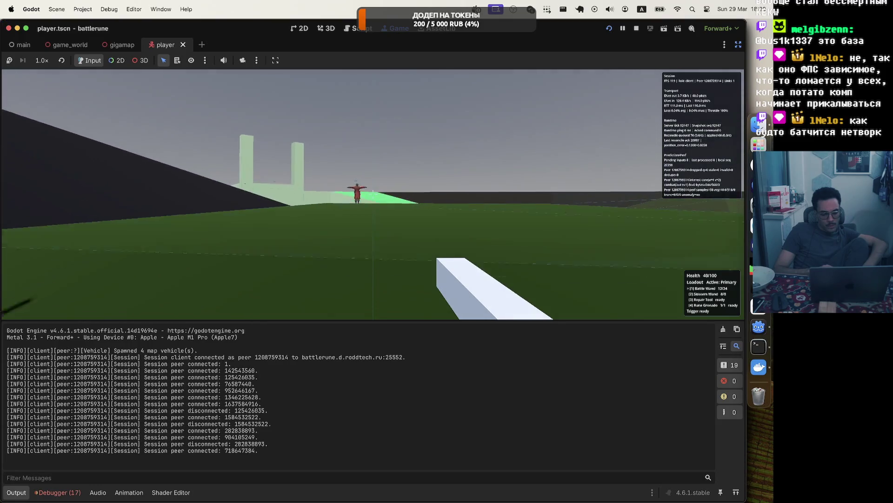
# Walk toward the pale green structure and fire the wand at it, then strafe sideways.
pyautogui.press('w')
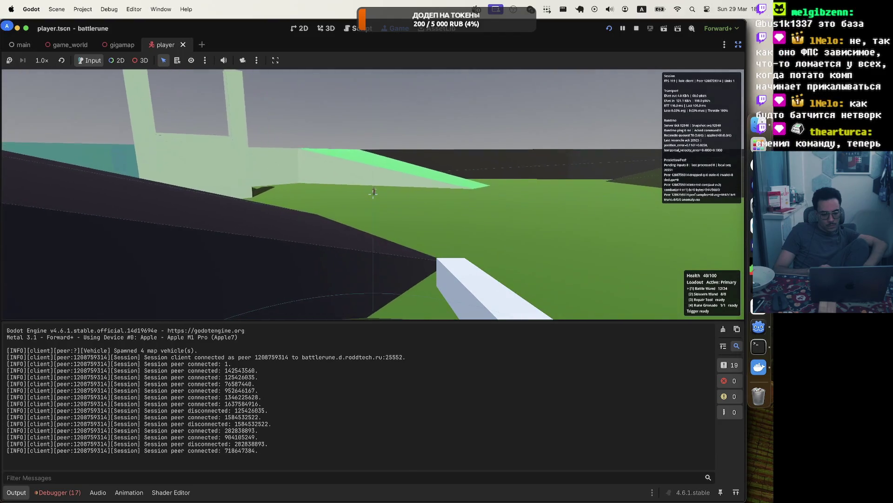
pyautogui.click(373, 192)
pyautogui.click(373, 193)
pyautogui.click(373, 195)
pyautogui.click(373, 196)
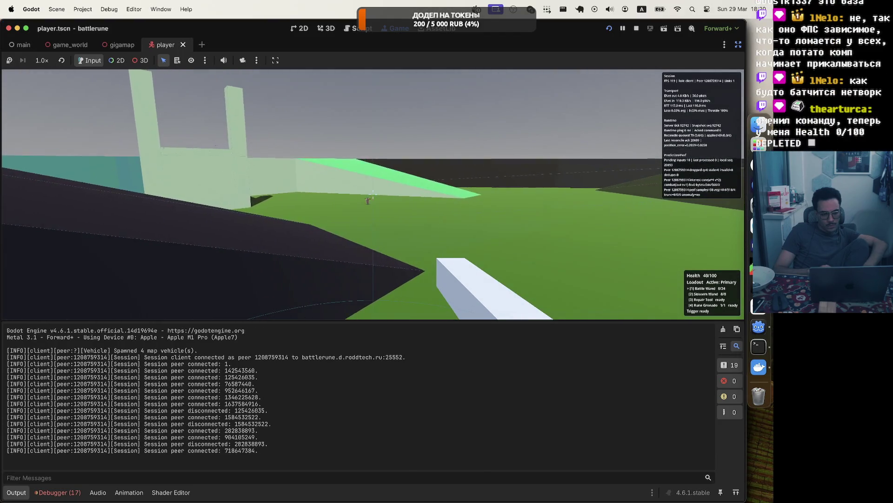
pyautogui.press('d')
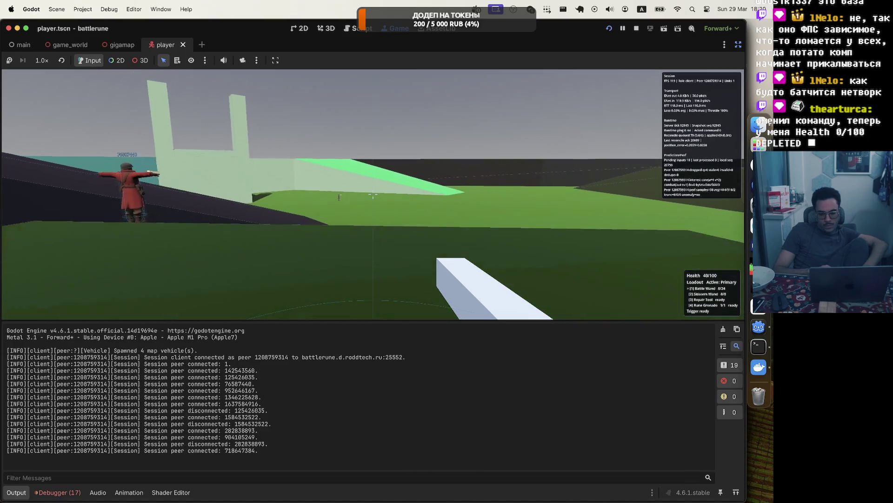
# Switch teams to respawn, check the scoreboard with Tab, then free the mouse.
pyautogui.press('Escape')
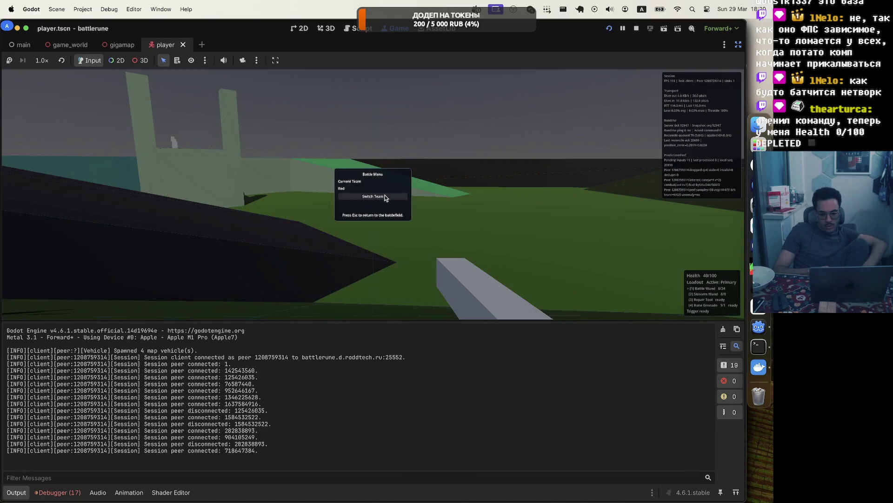
pyautogui.click(385, 195)
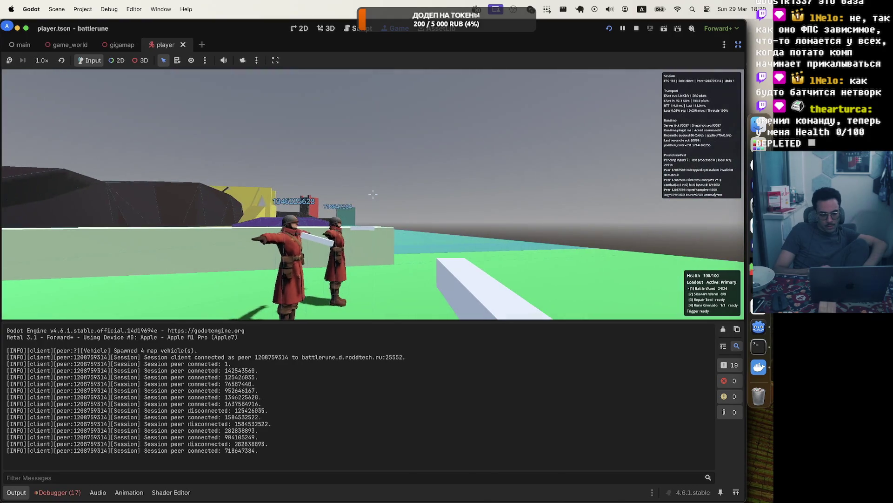
pyautogui.press('Tab')
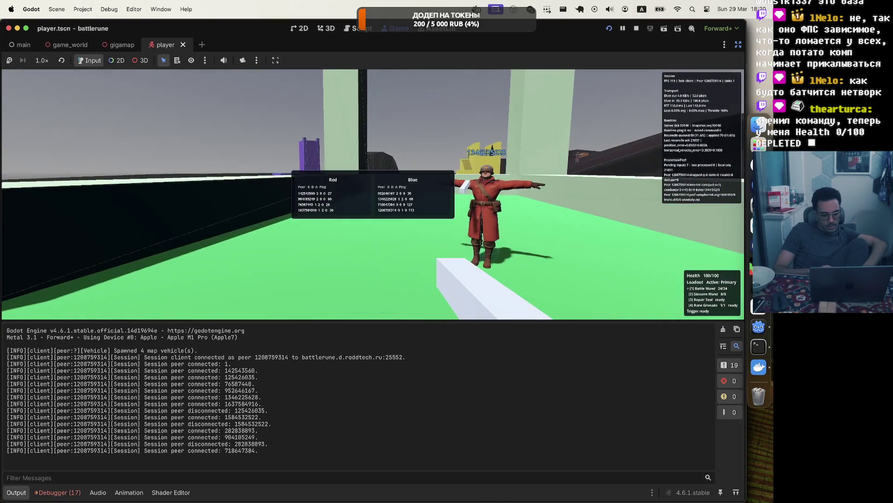
pyautogui.press('w')
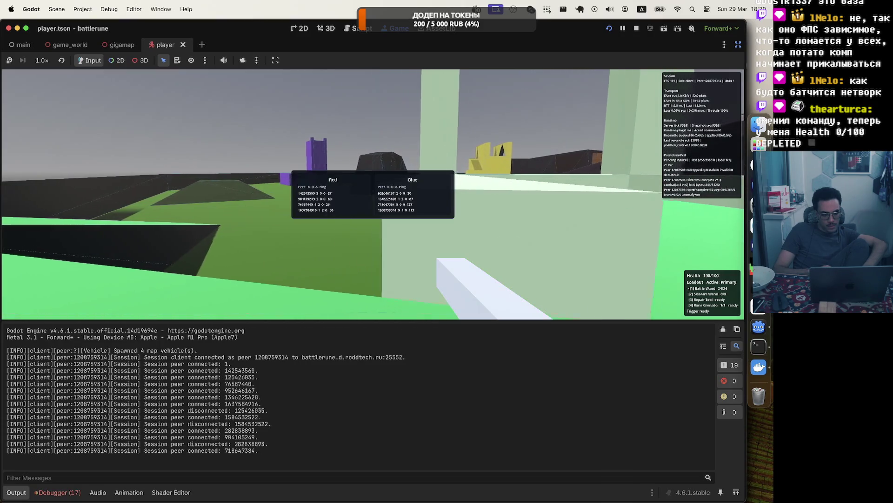
pyautogui.press('Escape')
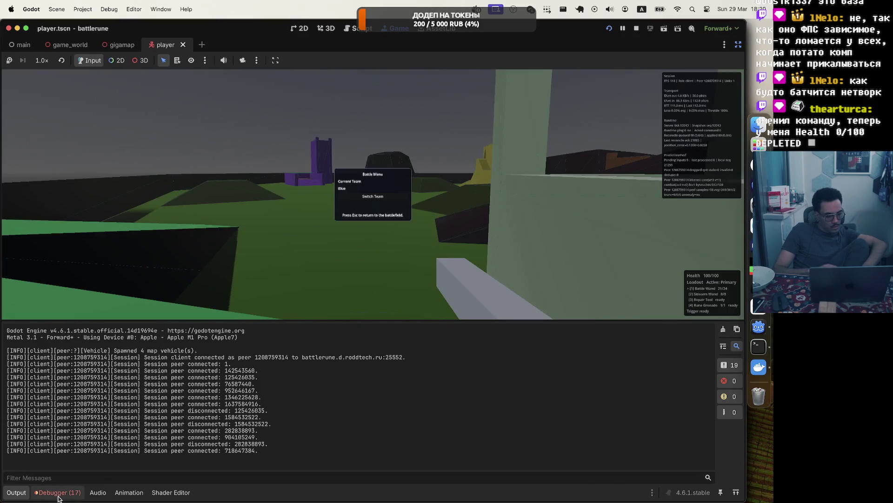
# Start profiler recording while playing the game and checking the team scoreboard.
pyautogui.click(59, 493)
pyautogui.click(92, 361)
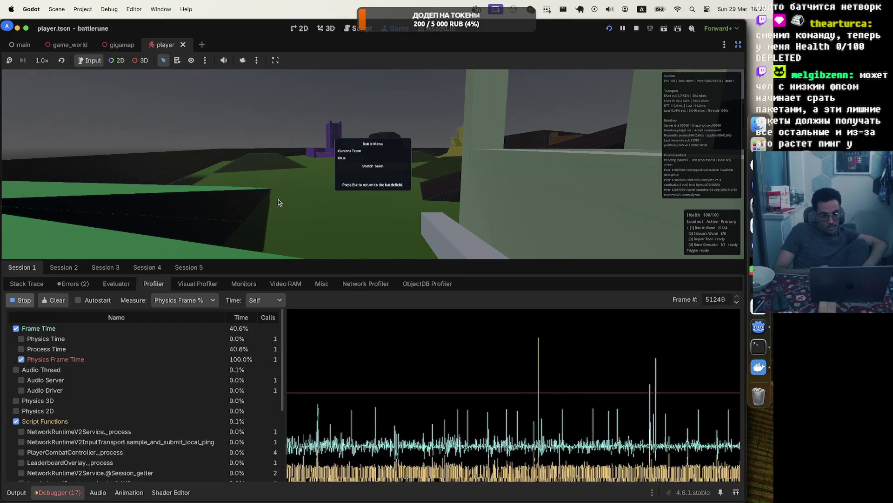
pyautogui.press('Escape')
pyautogui.press('d')
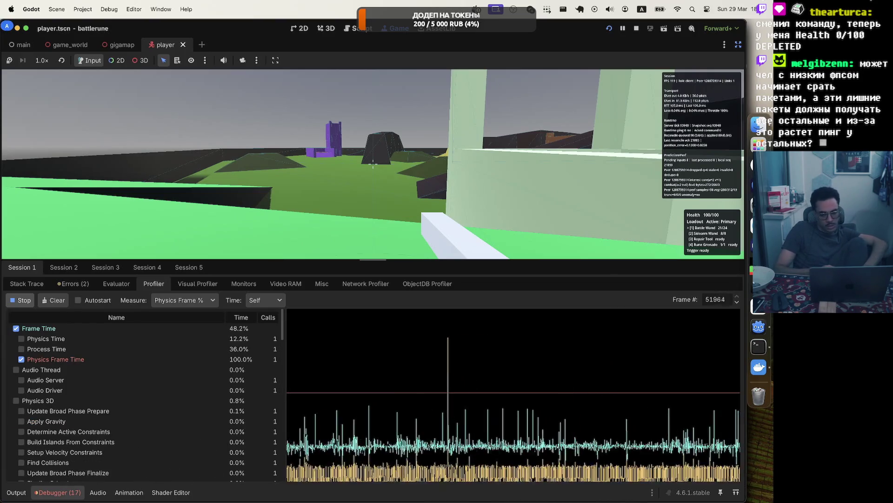
pyautogui.press('Escape')
pyautogui.press('Escape')
pyautogui.press('Escape')
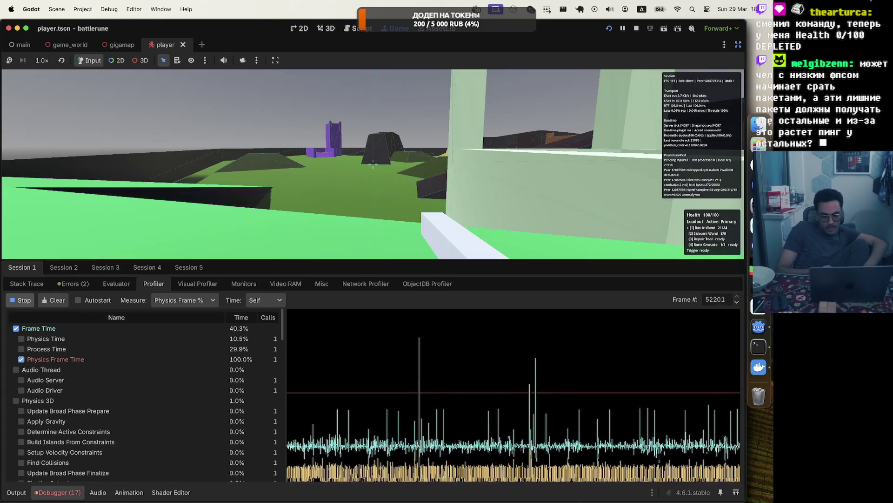
pyautogui.press('Escape')
pyautogui.press('Tab')
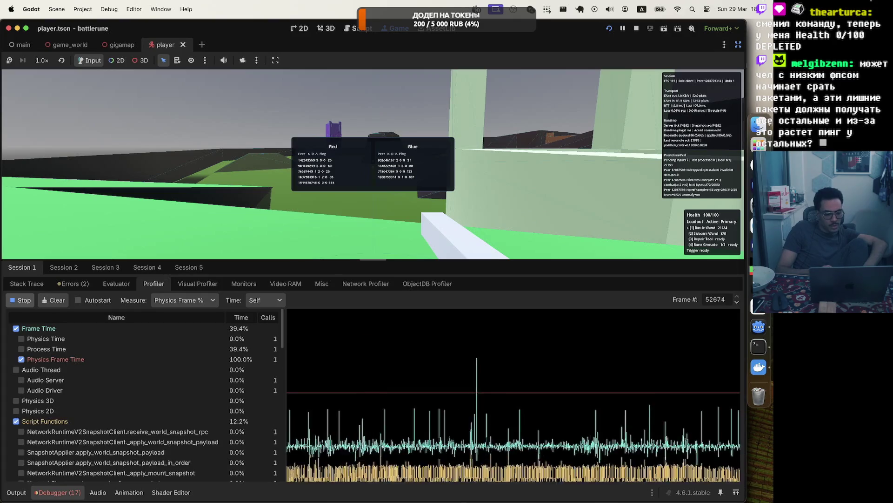
pyautogui.press('Tab')
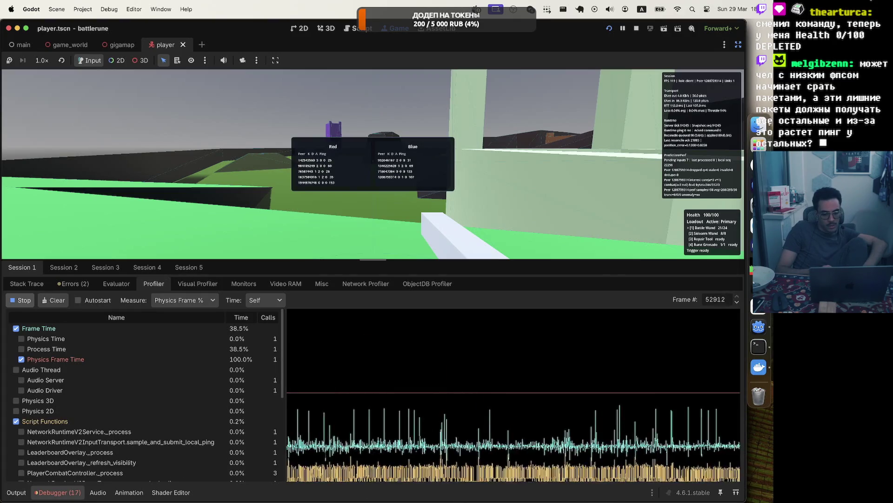
pyautogui.press('Escape')
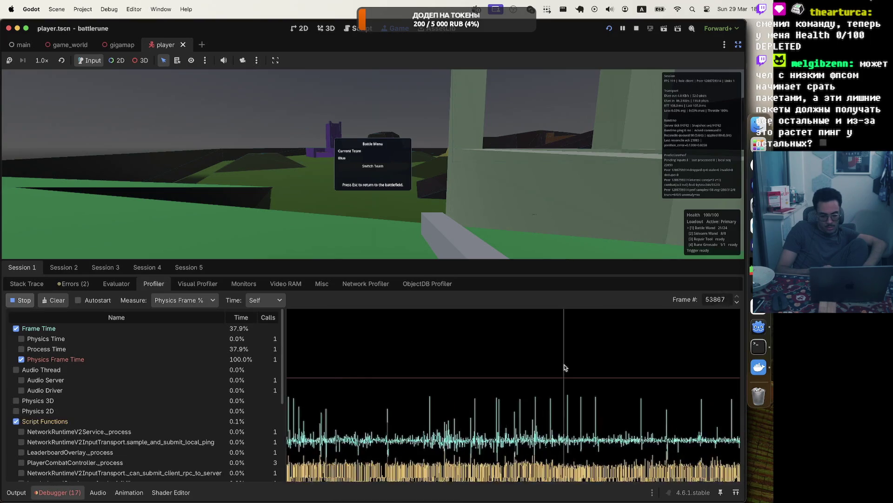
pyautogui.click(737, 302)
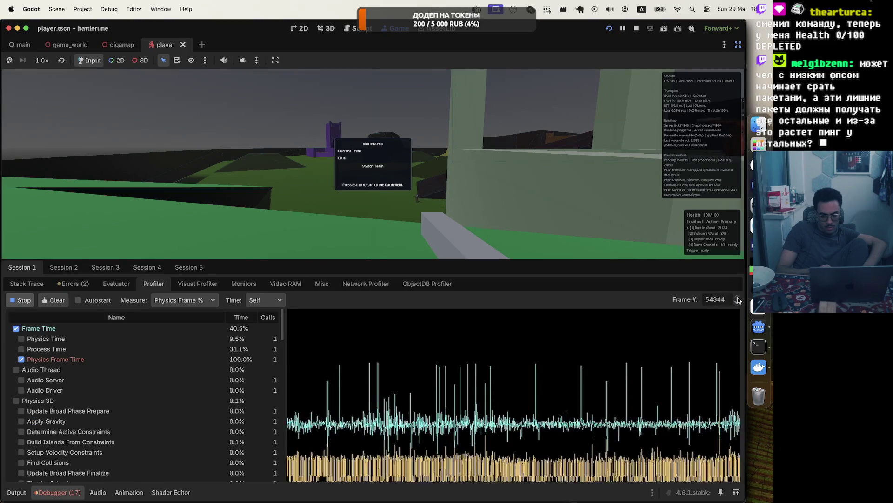
pyautogui.press('Escape')
pyautogui.press('Tab')
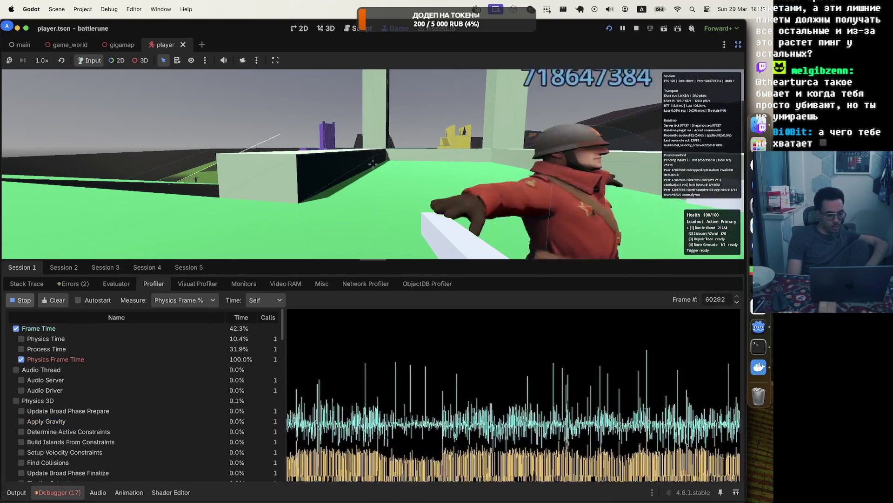
pyautogui.press('Escape')
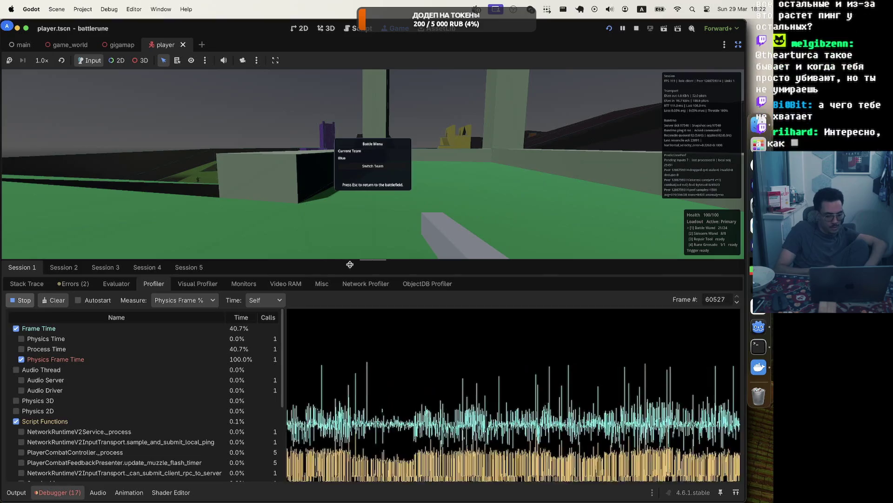
# Plot Script Functions on the graph, then stop the profiler capture.
pyautogui.scroll(-10, 131, 359)
pyautogui.scroll(5, 123, 344)
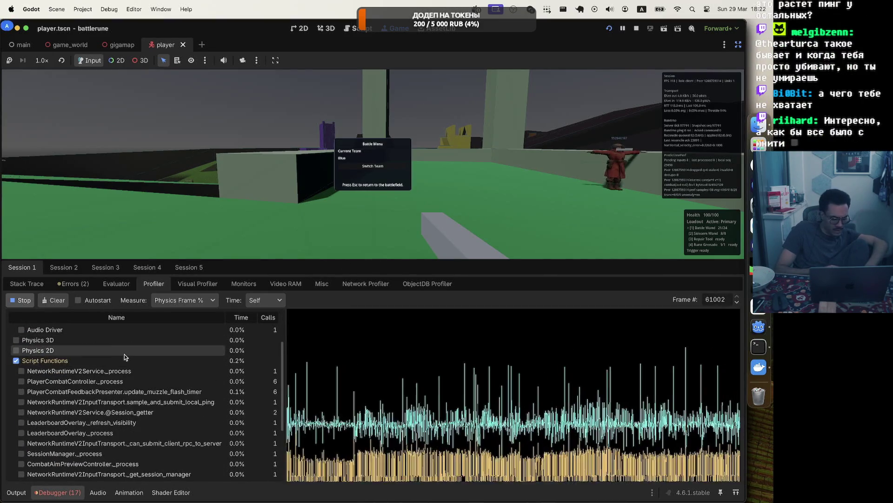
pyautogui.click(11, 340)
pyautogui.click(13, 340)
pyautogui.click(15, 360)
pyautogui.scroll(-10, 169, 343)
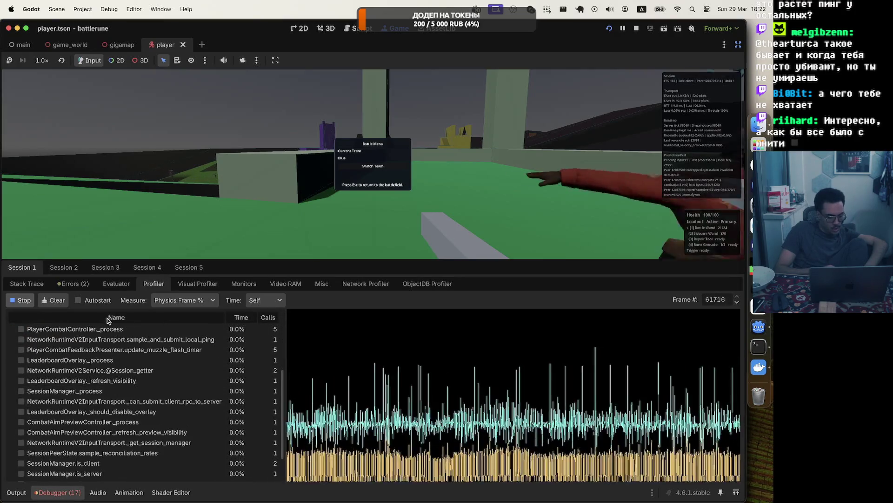
pyautogui.click(20, 300)
# Plot NetworkRuntimeV2Service._process, PlayerCombatController._process and update_muzzle_flash_timer individually.
pyautogui.scroll(-1, 34, 379)
pyautogui.click(15, 371)
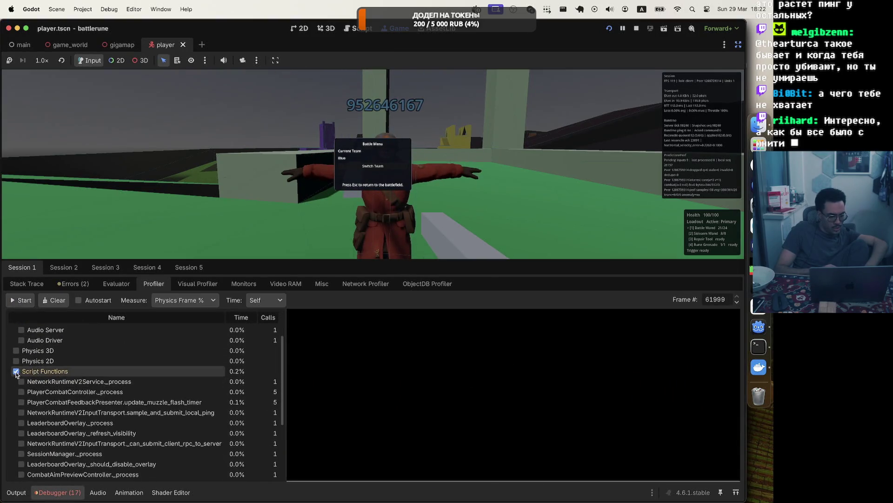
pyautogui.click(21, 381)
pyautogui.click(21, 391)
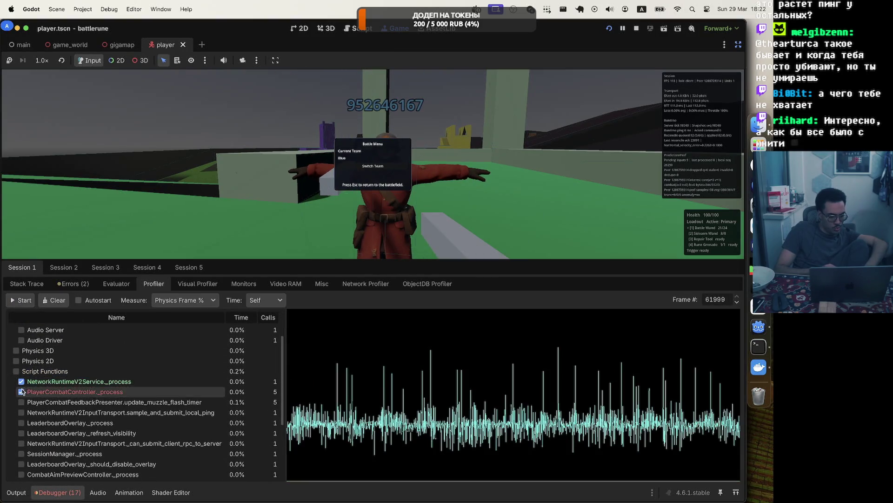
pyautogui.click(21, 402)
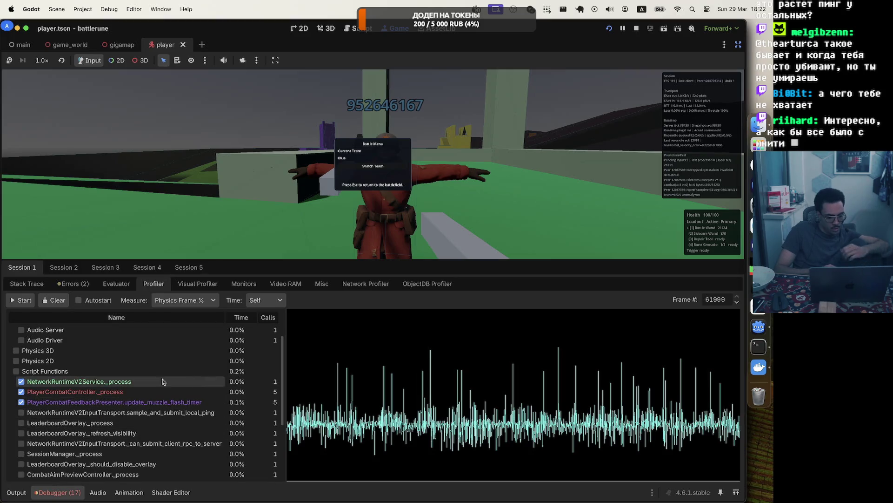
pyautogui.scroll(-5, 198, 413)
pyautogui.scroll(6, 199, 414)
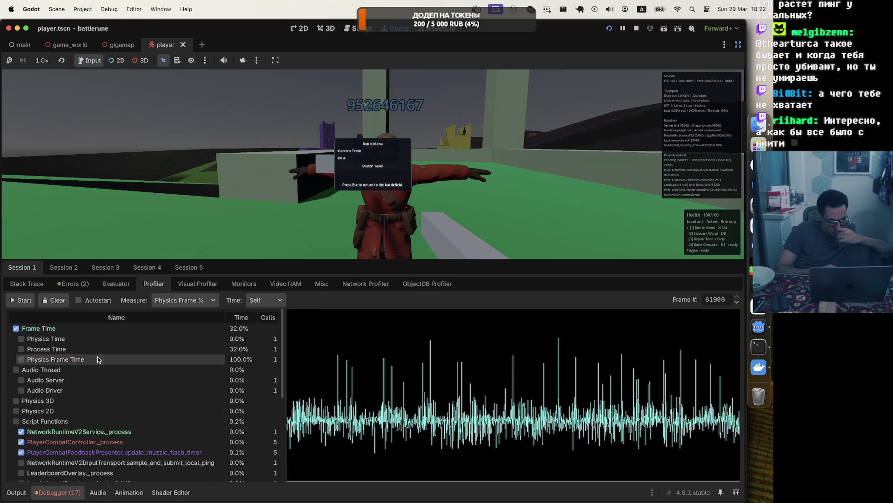
# Narrow the graph to just NetworkRuntimeV2Service._process and Physics Frame Time.
pyautogui.click(56, 359)
pyautogui.click(46, 329)
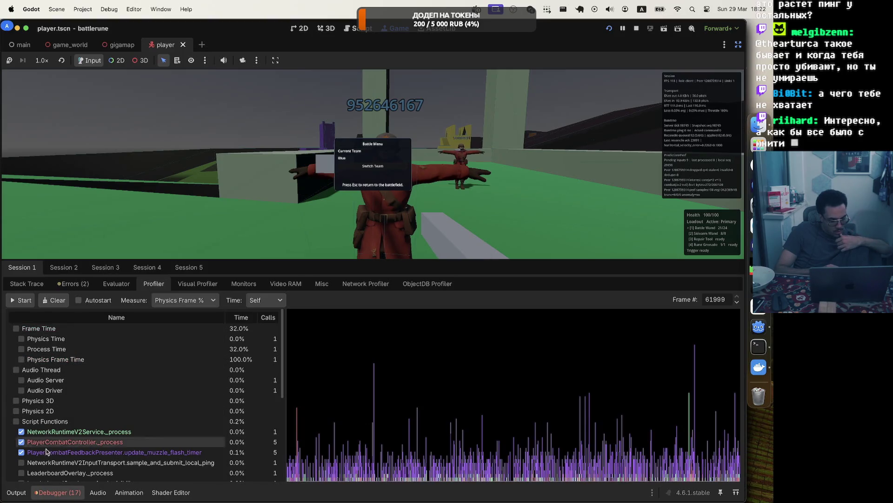
pyautogui.click(32, 453)
pyautogui.click(36, 442)
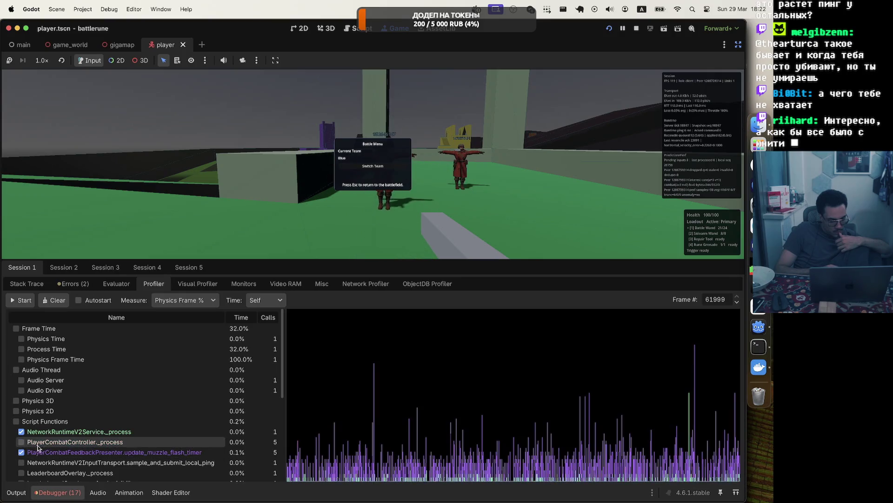
pyautogui.click(38, 432)
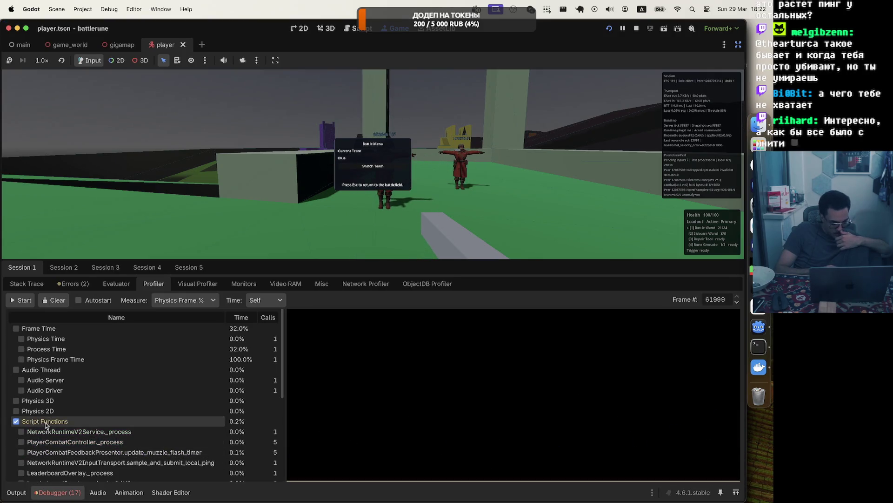
pyautogui.click(21, 431)
pyautogui.click(21, 441)
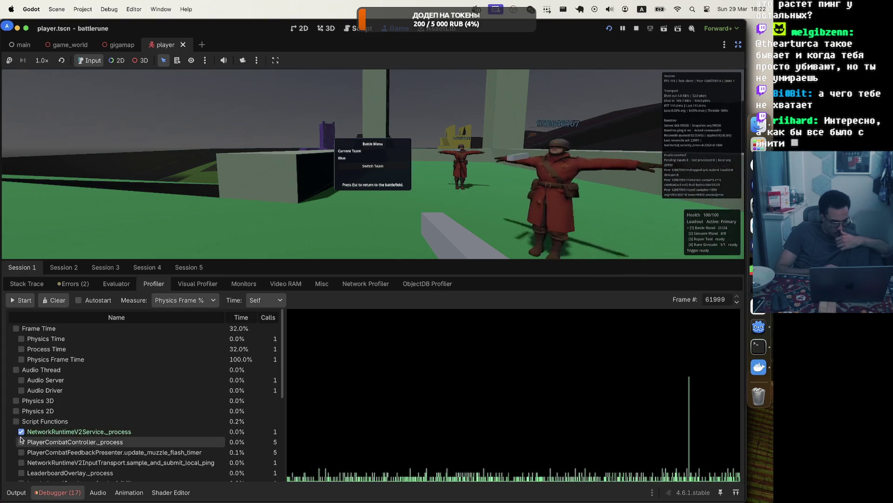
pyautogui.click(21, 359)
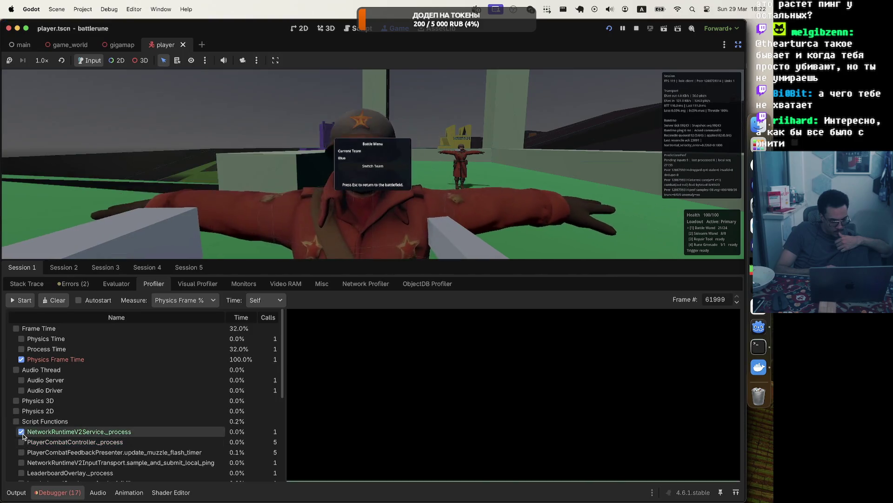
pyautogui.scroll(-5, 157, 426)
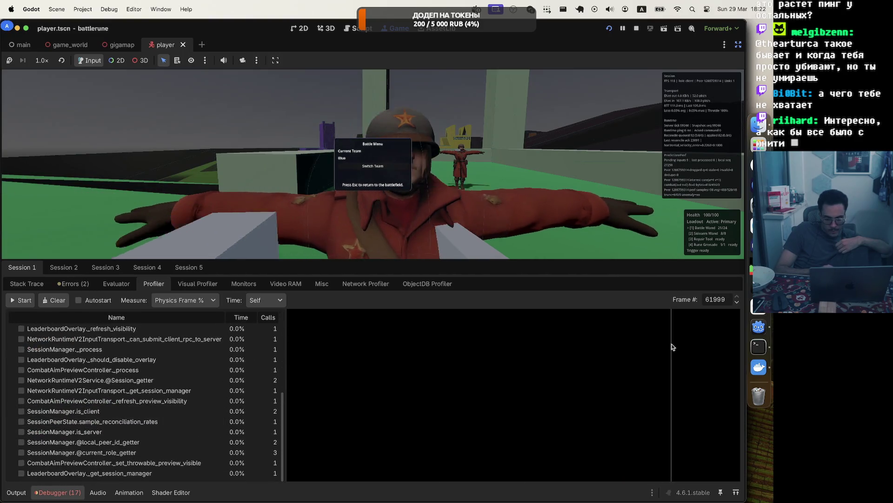
# Step the Frame # back to 61980 and review the per-function timings.
pyautogui.click(737, 302)
pyautogui.click(737, 302)
pyautogui.scroll(-11, 737, 302)
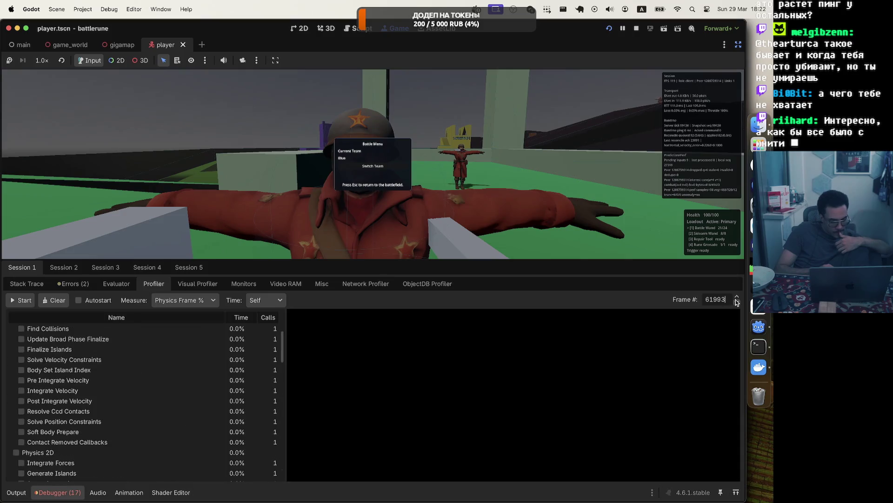
pyautogui.scroll(-6, 737, 302)
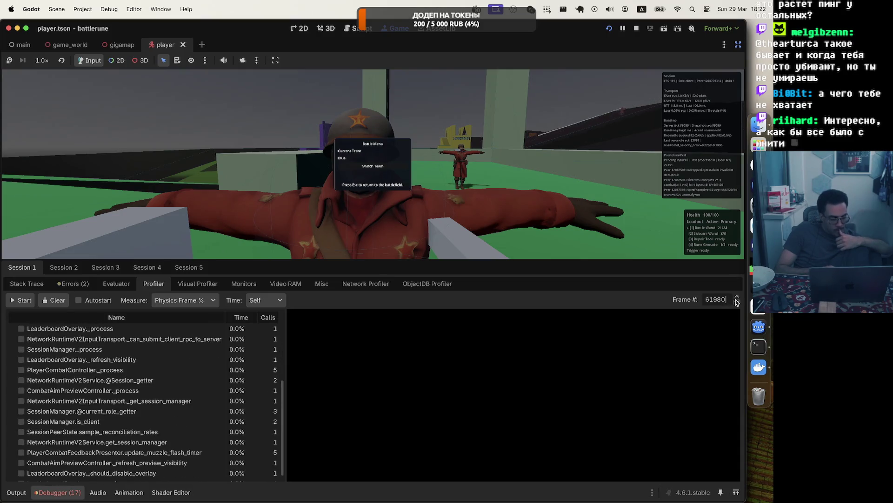
pyautogui.scroll(5, 216, 373)
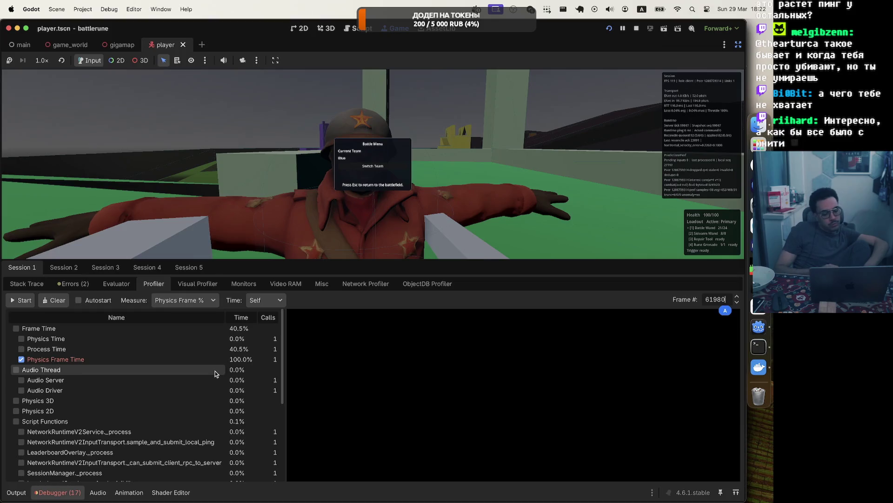
pyautogui.click(116, 284)
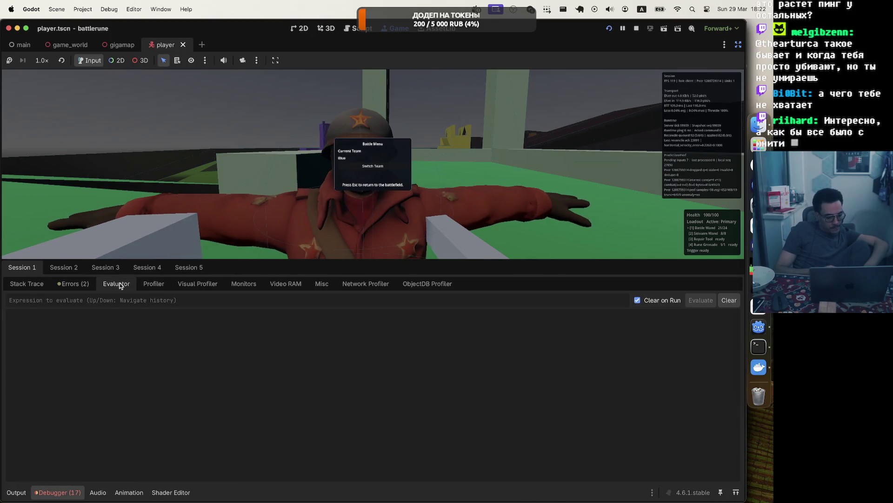
# Check the Errors and Stack Trace tabs, stop the game, then switch to Zed via Codex.
pyautogui.click(70, 283)
pyautogui.click(27, 283)
pyautogui.click(66, 284)
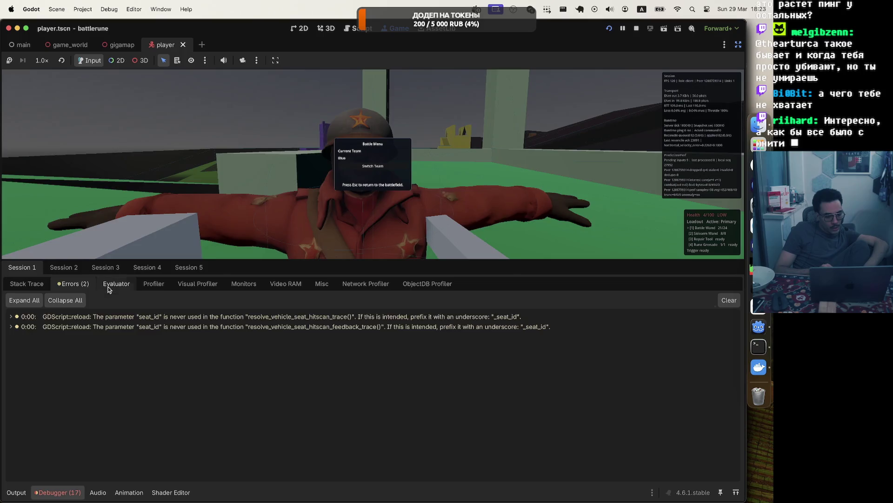
pyautogui.click(154, 283)
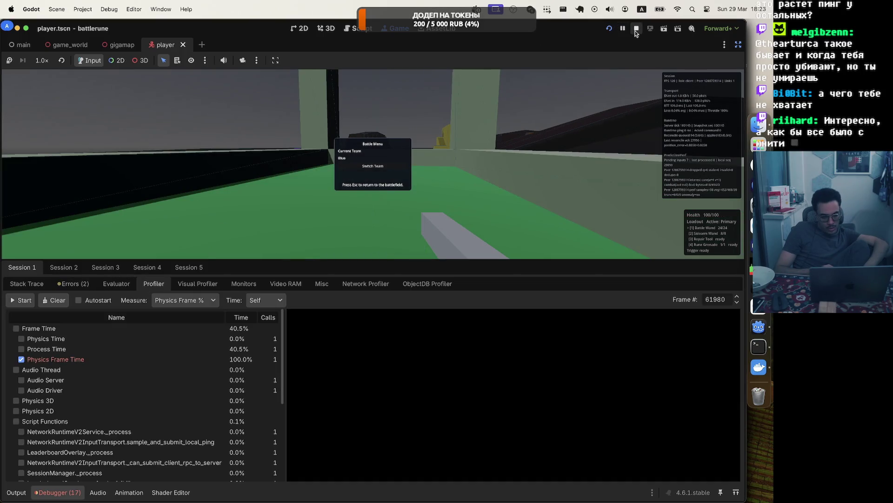
pyautogui.click(636, 30)
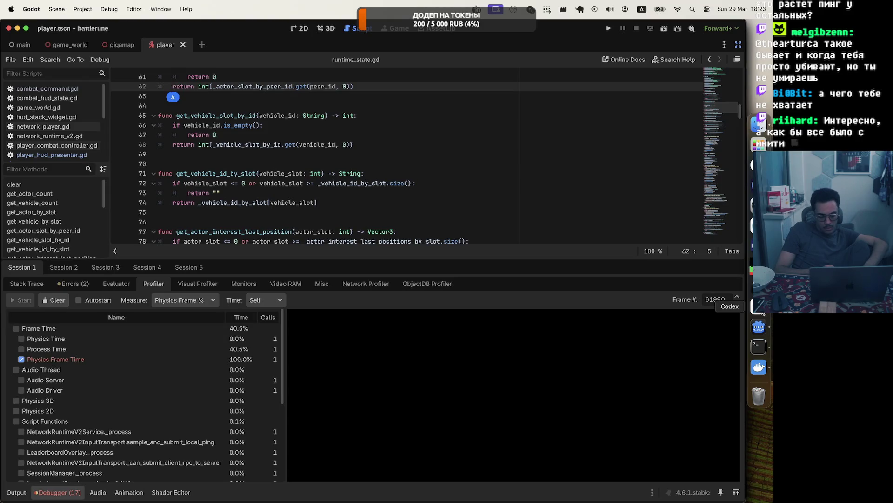
pyautogui.click(762, 311)
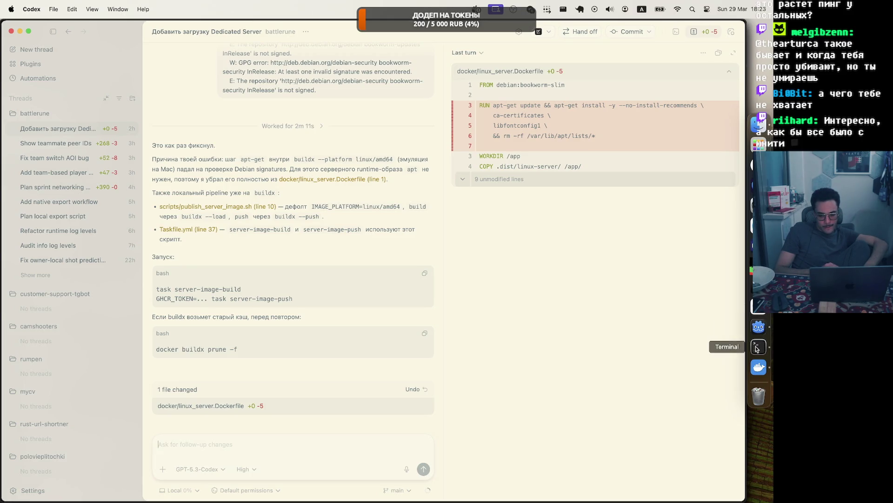
pyautogui.click(759, 305)
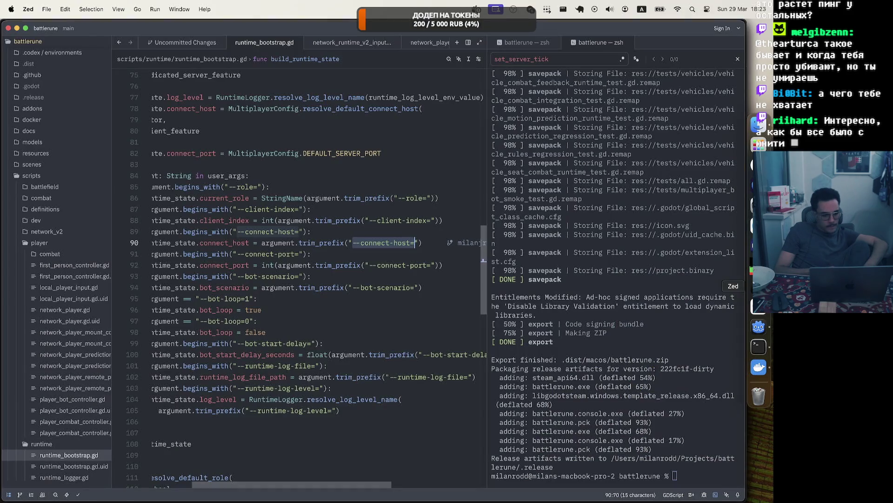
# Search the project for 'variant' and inspect the child_variant and _bound_presenter matches.
pyautogui.click(54, 494)
pyautogui.write('vari')
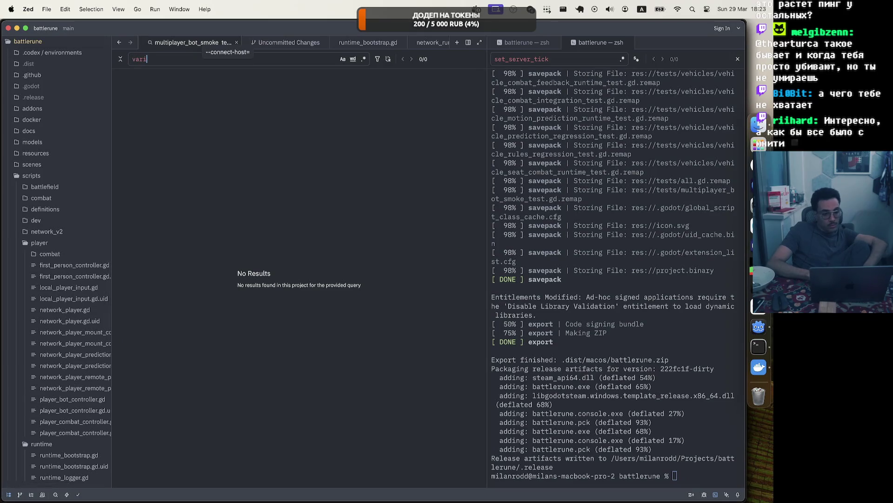
pyautogui.write('ant')
pyautogui.press('Return')
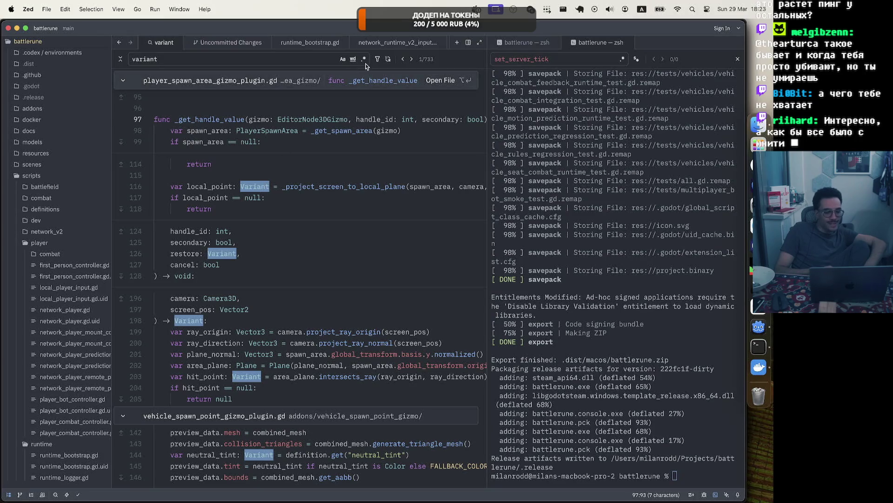
pyautogui.scroll(-5, 279, 239)
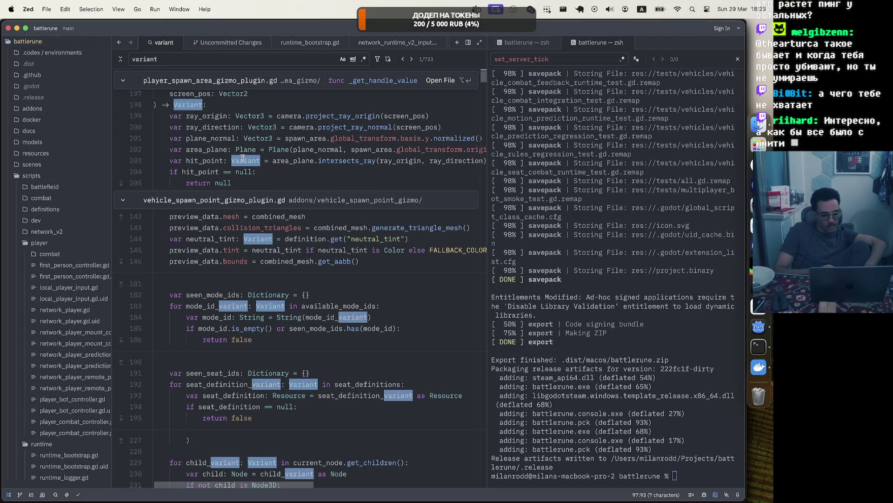
pyautogui.scroll(-6, 278, 239)
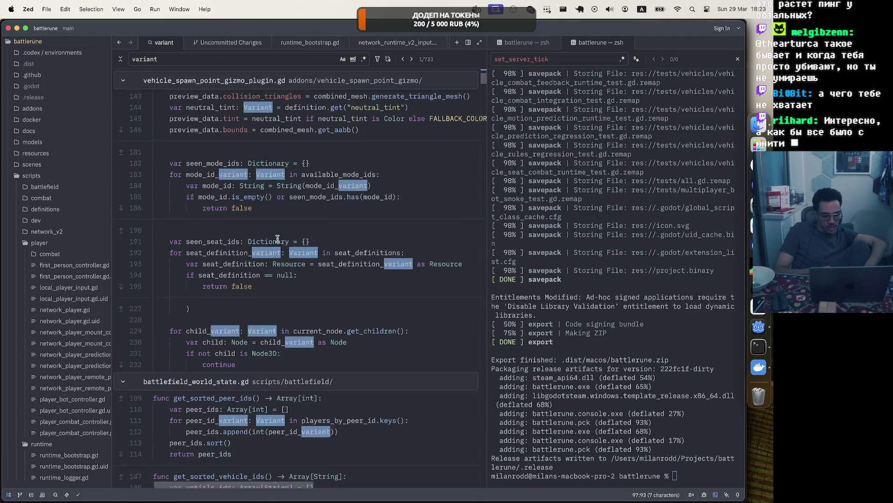
pyautogui.doubleClick(220, 203)
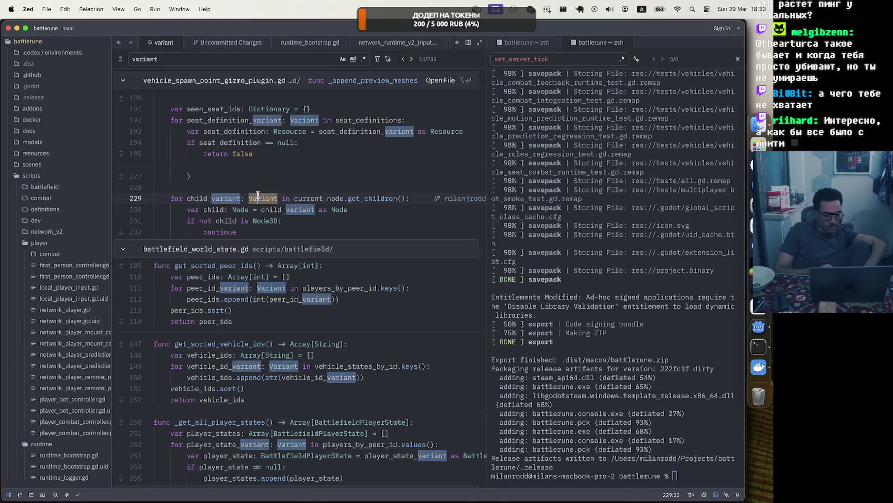
pyautogui.scroll(-3, 259, 194)
pyautogui.scroll(-3, 258, 194)
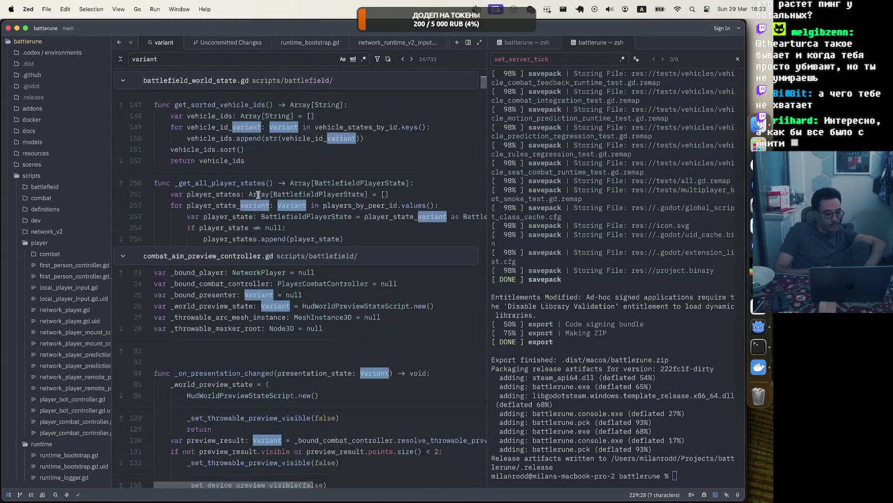
pyautogui.click(322, 288)
# Scroll down to validate_shot_with_lag_comp and select its network_runtime: Variant parameter on line 51.
pyautogui.scroll(-8, 324, 288)
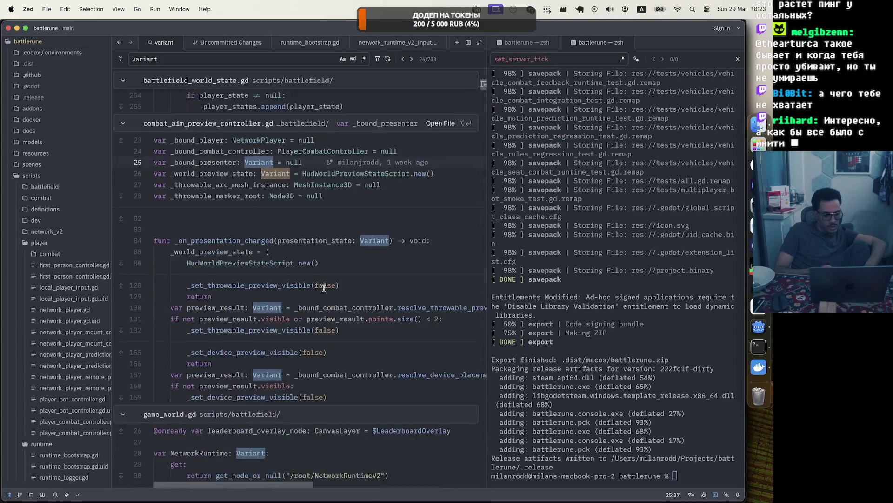
pyautogui.scroll(-8, 324, 288)
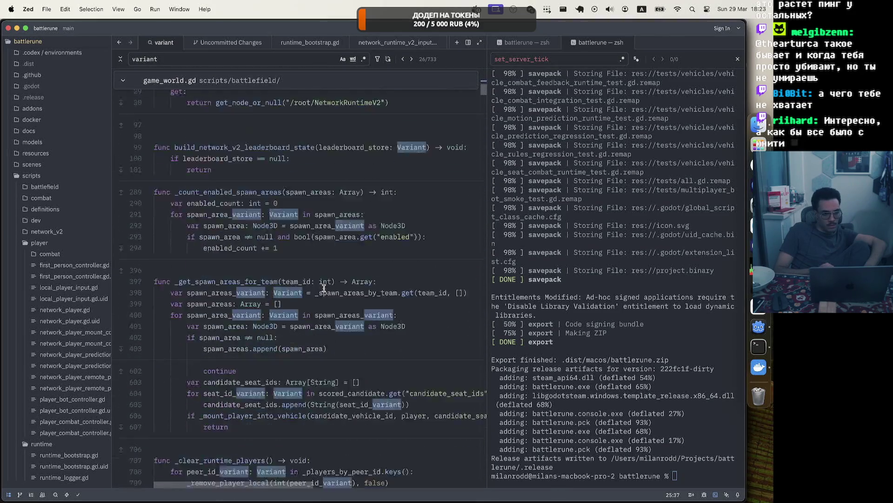
pyautogui.scroll(-4, 324, 288)
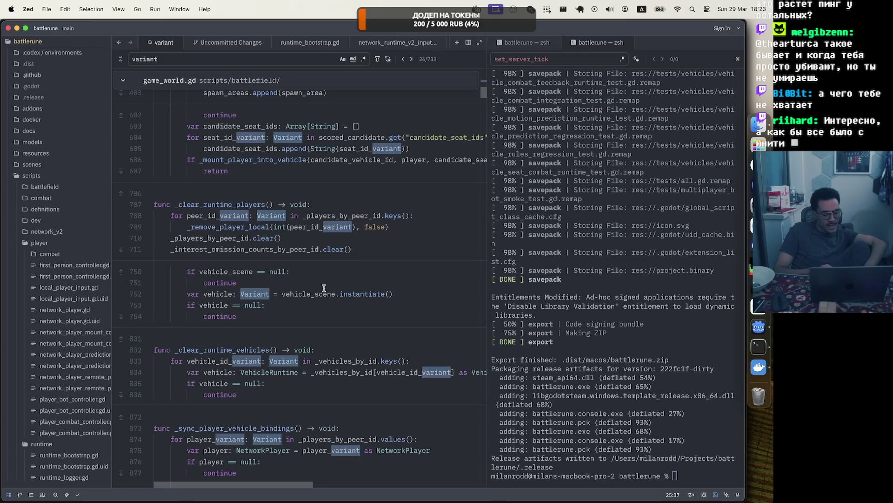
pyautogui.scroll(-4, 324, 288)
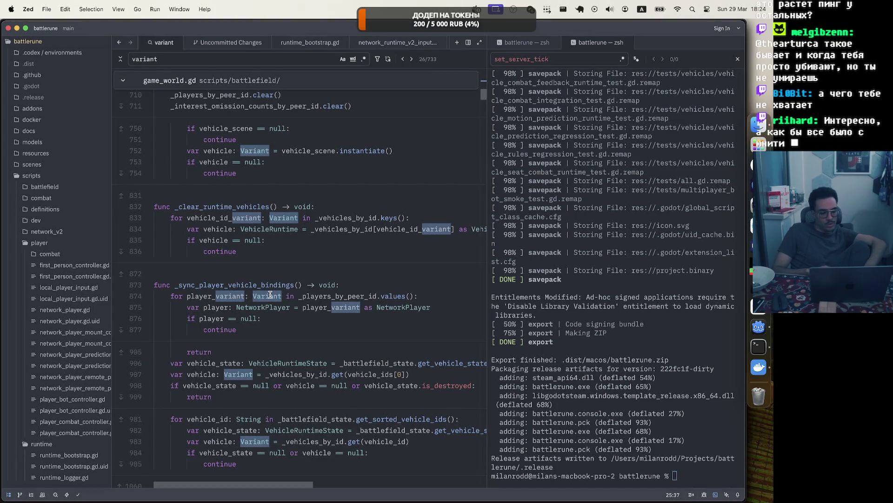
pyautogui.scroll(-15, 269, 295)
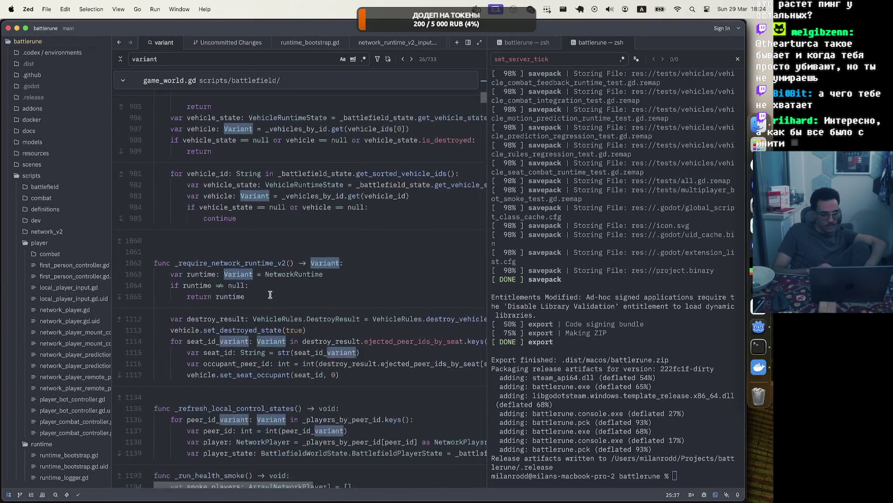
pyautogui.scroll(-15, 270, 295)
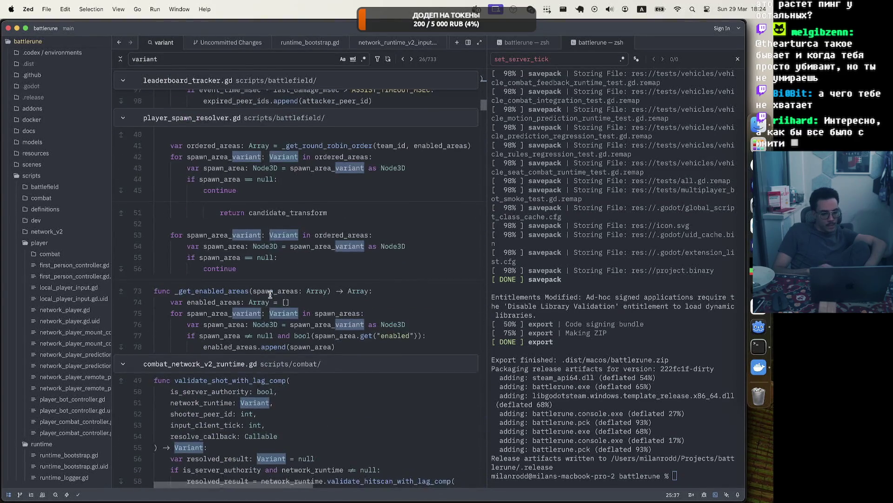
pyautogui.moveTo(275, 246); pyautogui.dragTo(177, 247)
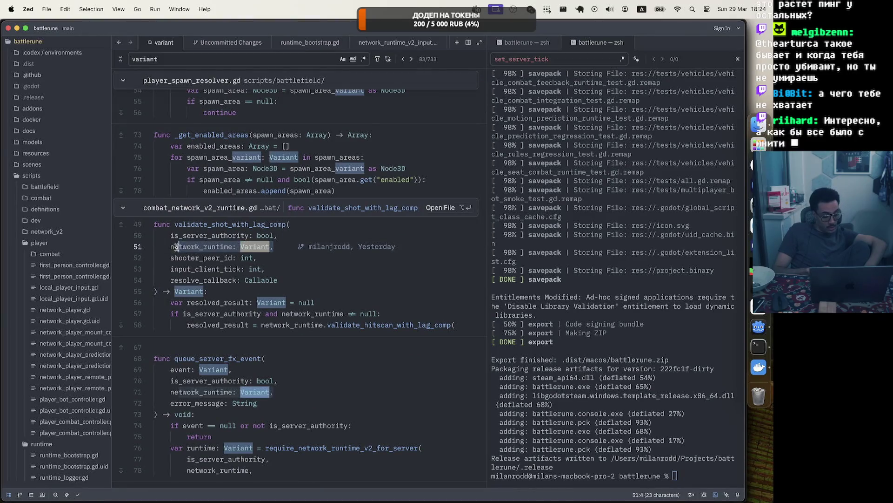
# Check who last changed line 51, then scroll on through the network player Variant matches.
pyautogui.click(314, 248)
pyautogui.moveTo(314, 248)
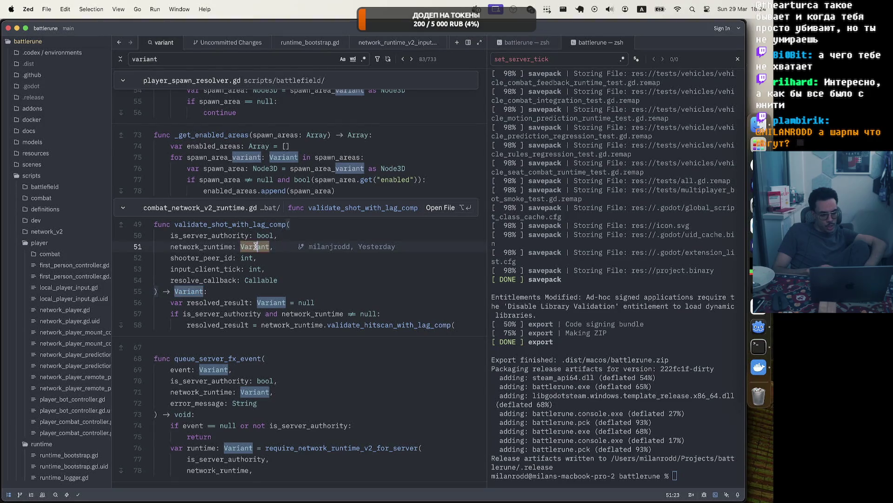
pyautogui.click(282, 245)
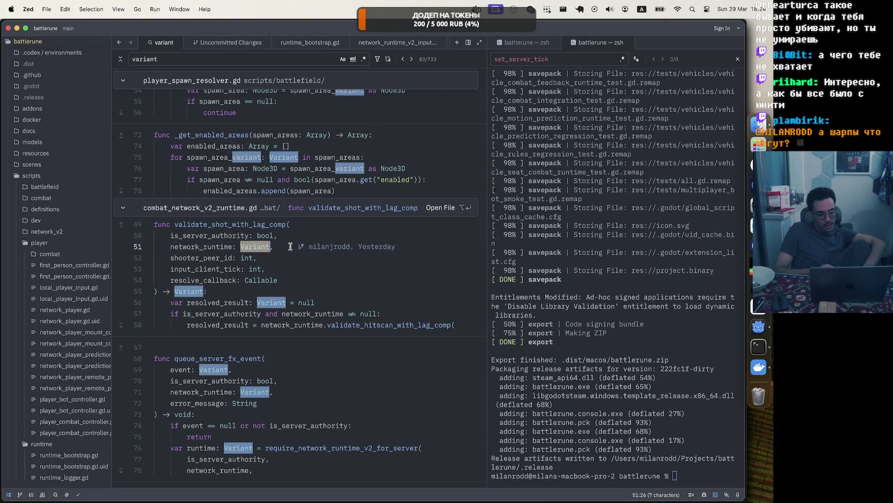
pyautogui.scroll(-10, 290, 246)
pyautogui.scroll(-15, 291, 247)
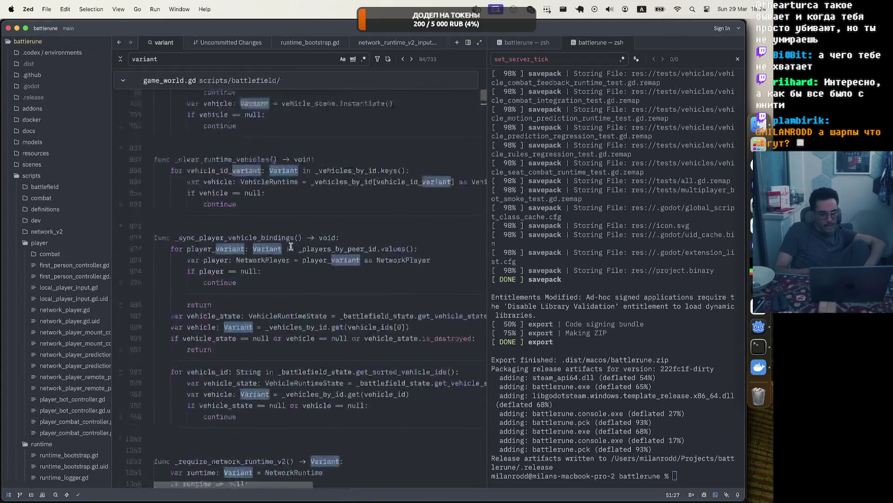
pyautogui.scroll(-15, 291, 246)
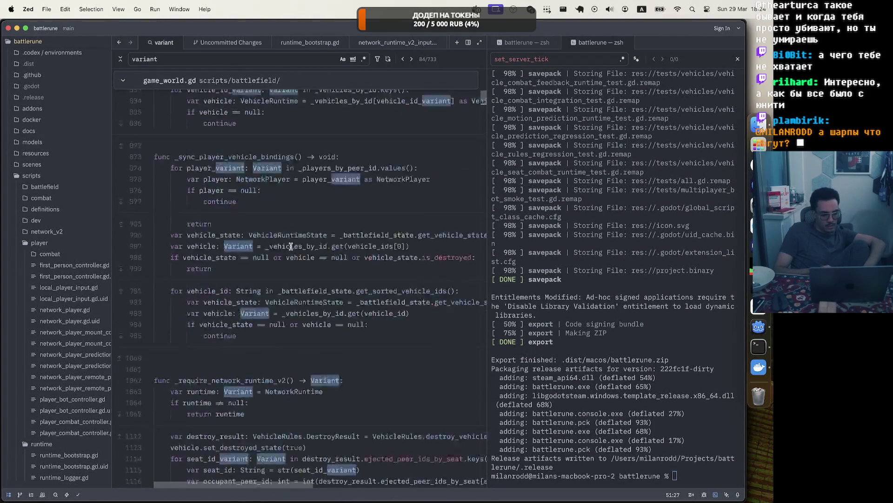
pyautogui.scroll(-12, 291, 247)
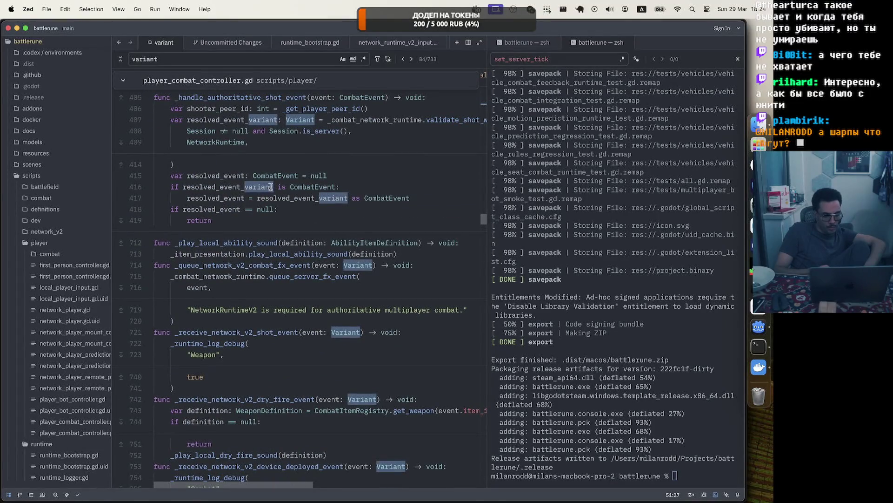
# Inspect the resolved_event_variant type check on line 416, then continue down to the _assert_equal test helper.
pyautogui.click(367, 185)
pyautogui.moveTo(367, 184)
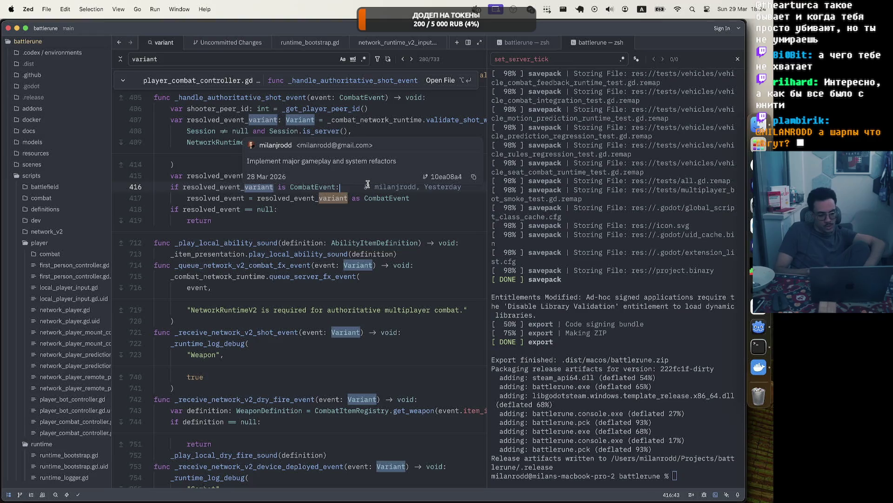
pyautogui.scroll(-20, 367, 184)
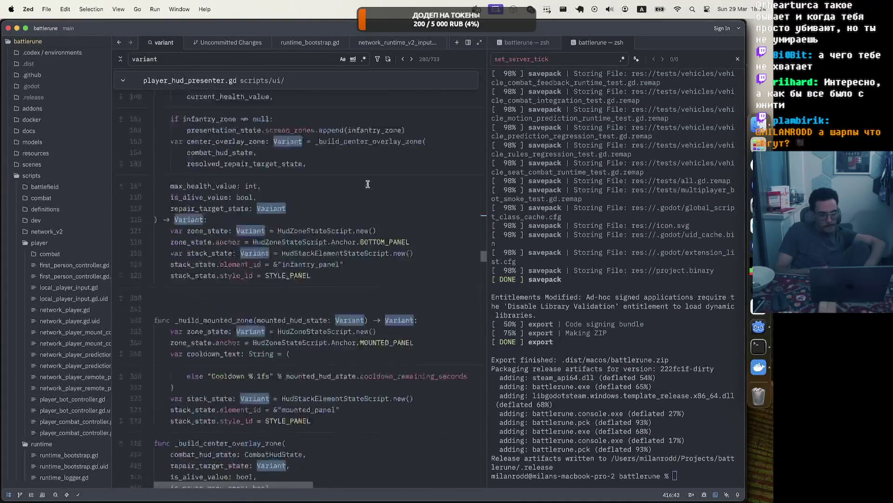
pyautogui.scroll(-20, 368, 184)
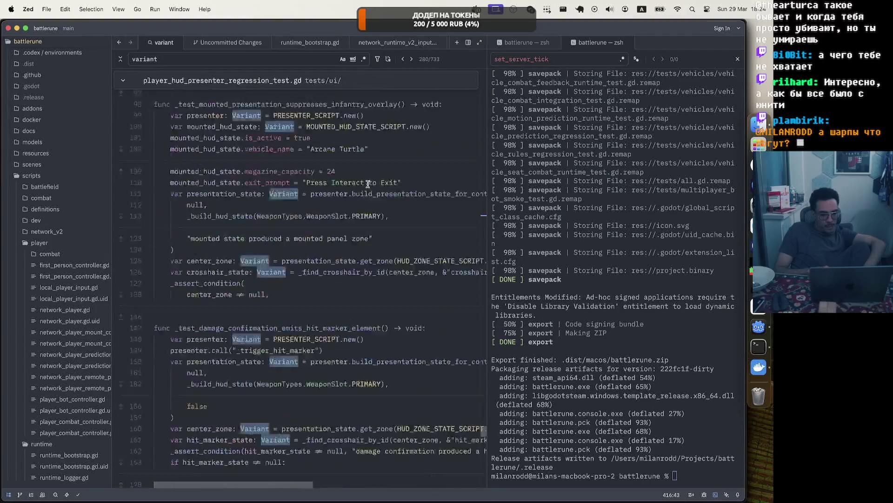
pyautogui.scroll(-20, 368, 184)
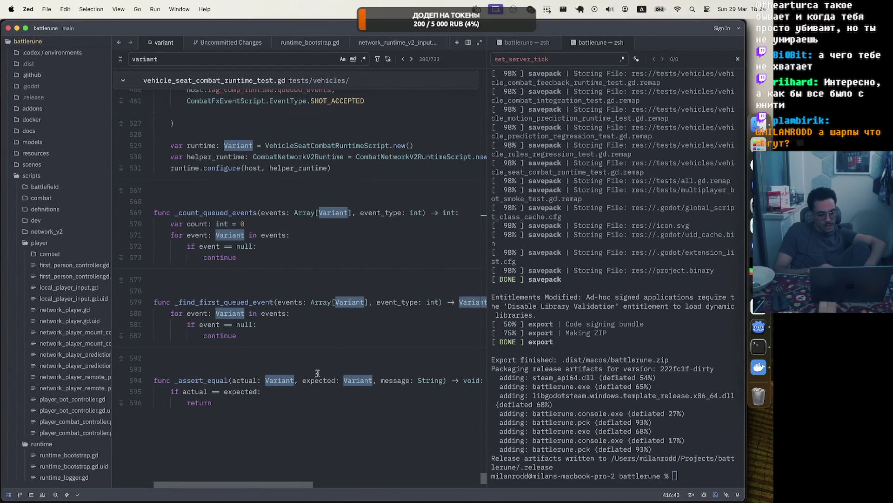
pyautogui.click(305, 372)
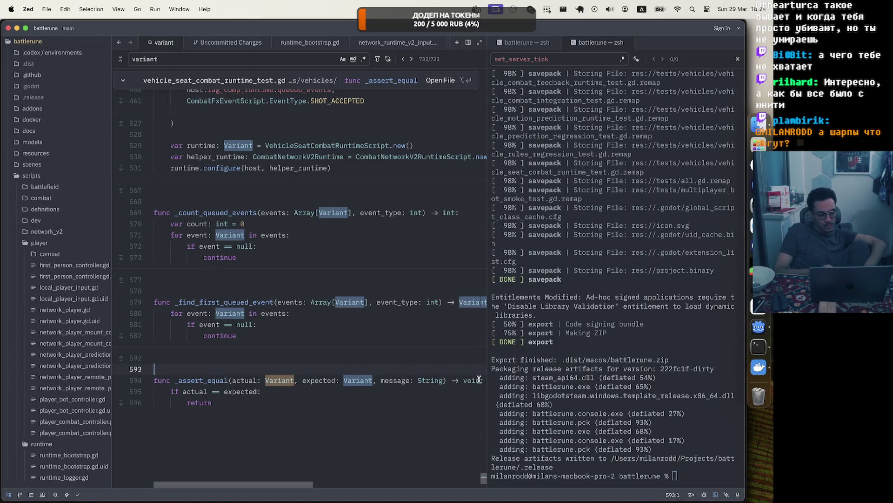
# Select the Variant type of the actual parameter in the _assert_equal signature.
pyautogui.hscroll(5, 388, 377)
pyautogui.hscroll(-5, 386, 384)
pyautogui.hscroll(2, 438, 384)
pyautogui.click(469, 385)
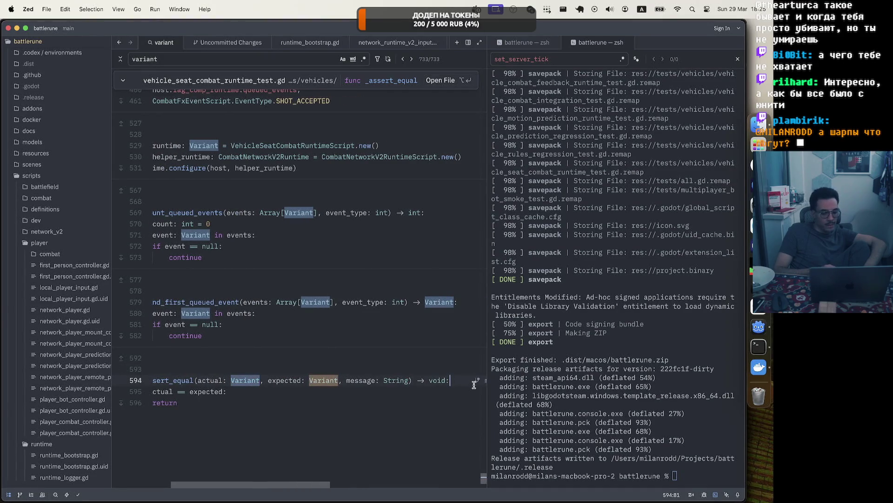
pyautogui.doubleClick(241, 379)
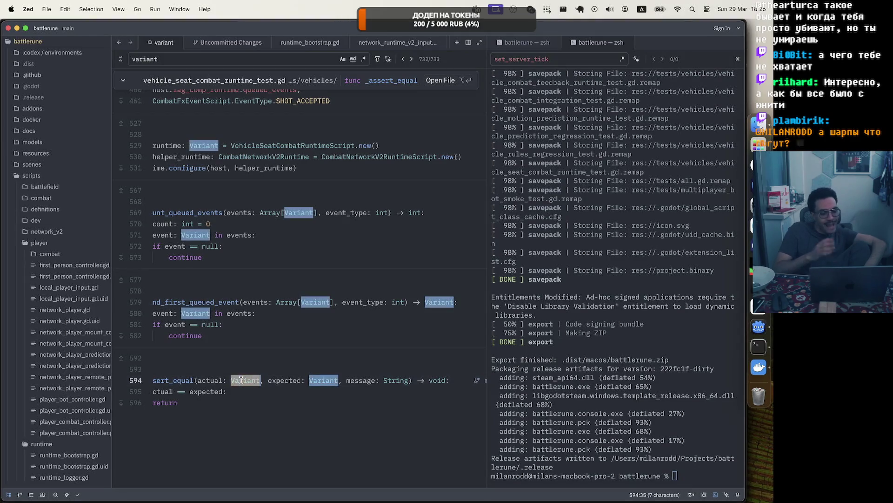
pyautogui.scroll(-10, 271, 245)
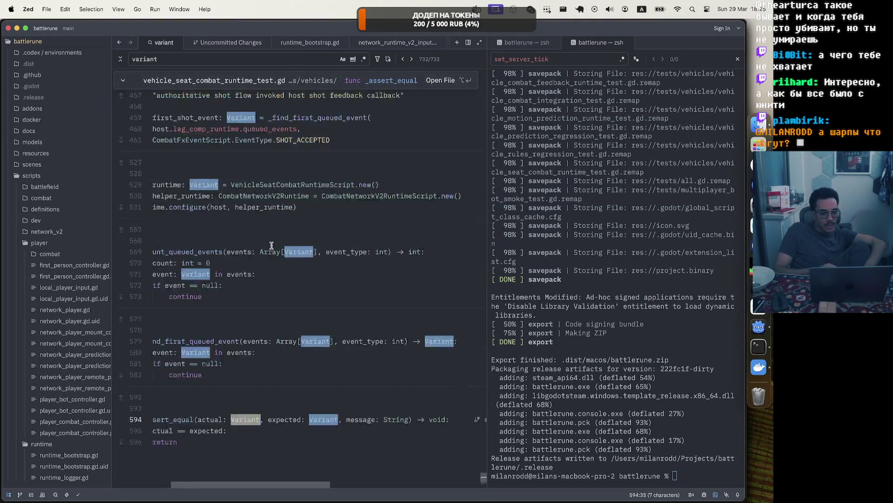
# Return to the top gizmo plugin results and view the commit behind the local_point Variant check.
pyautogui.moveTo(484, 454); pyautogui.dragTo(498, 26)
pyautogui.hscroll(-3, 416, 217)
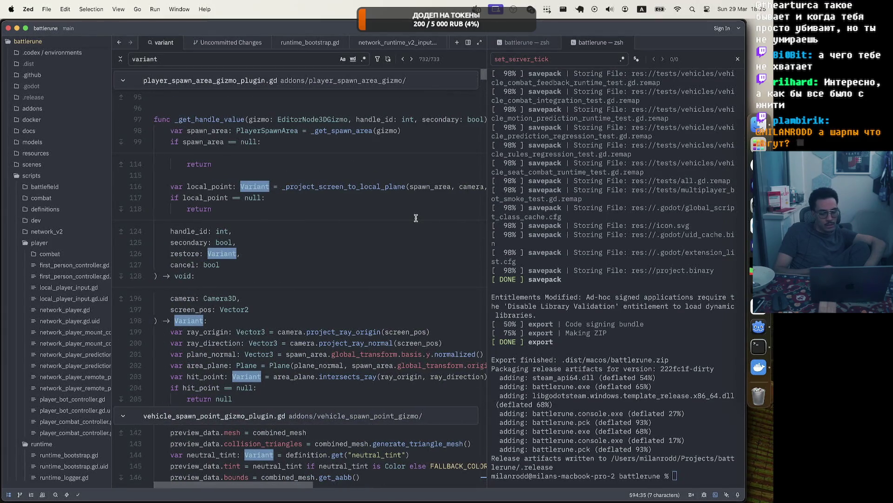
pyautogui.click(326, 198)
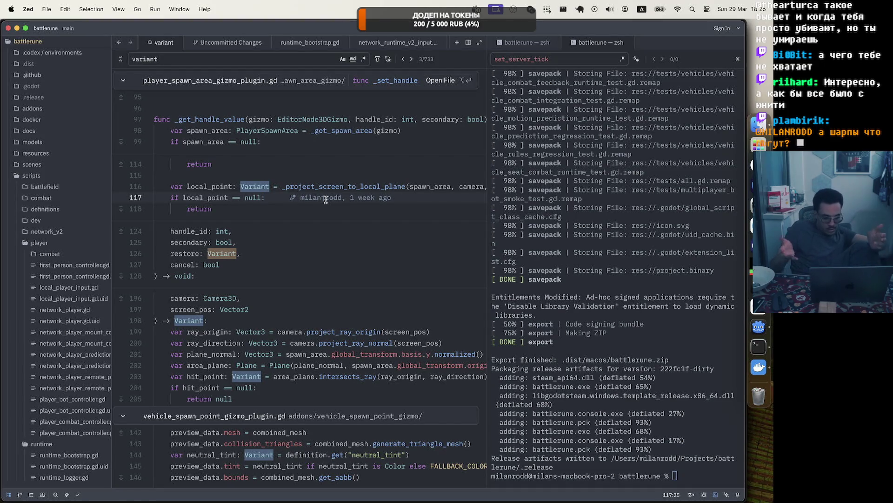
pyautogui.click(282, 251)
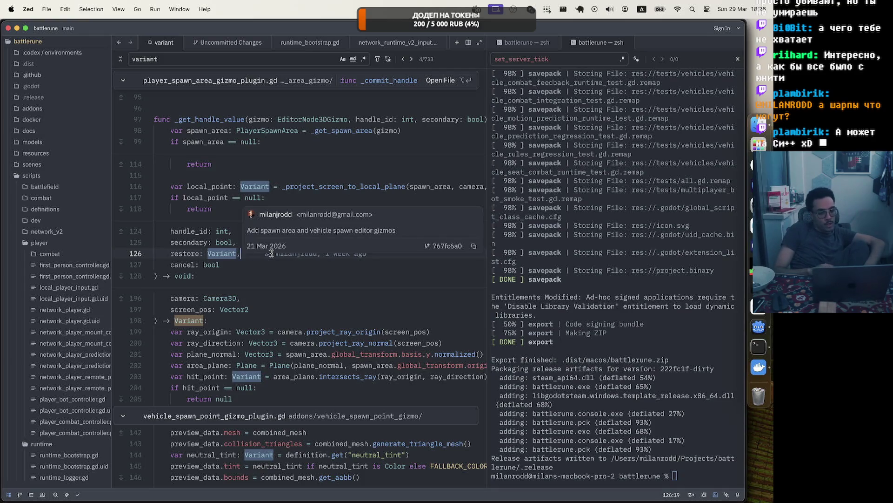
pyautogui.click(57, 242)
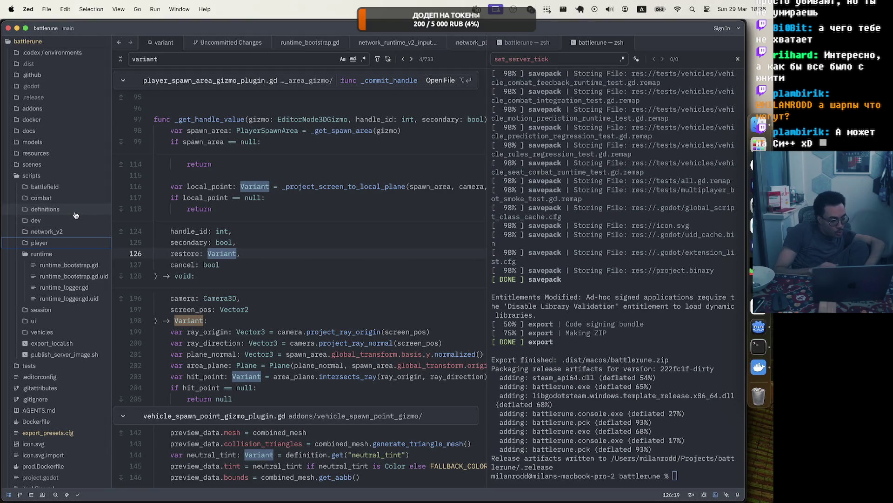
# Open combat_hud.tscn from the scenes folder and look at its StyleBoxFlat panel properties.
pyautogui.click(21, 177)
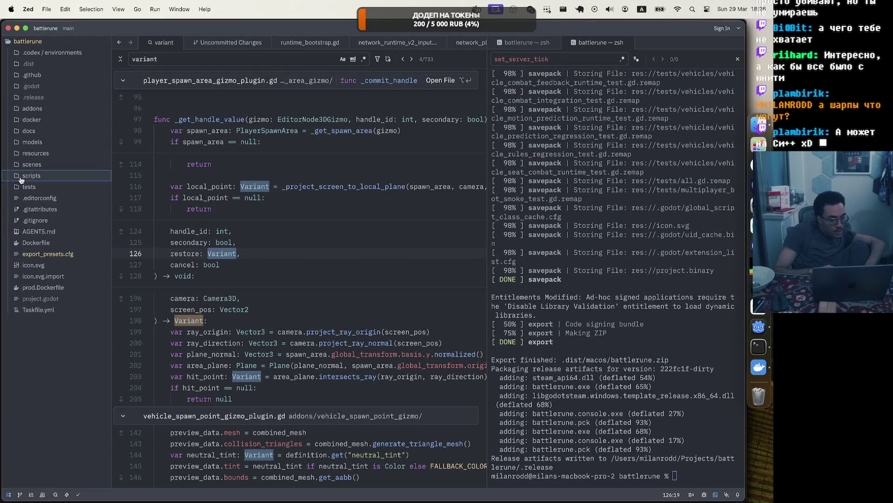
pyautogui.click(29, 168)
pyautogui.click(84, 190)
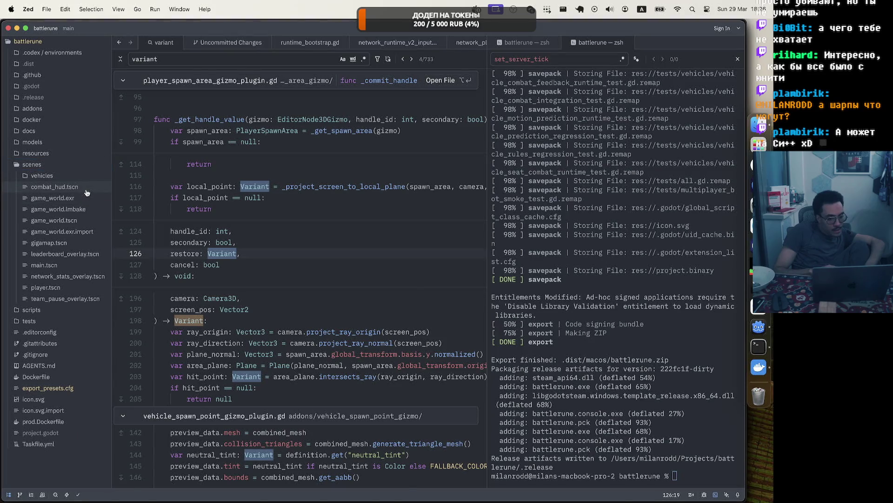
pyautogui.scroll(-10, 253, 235)
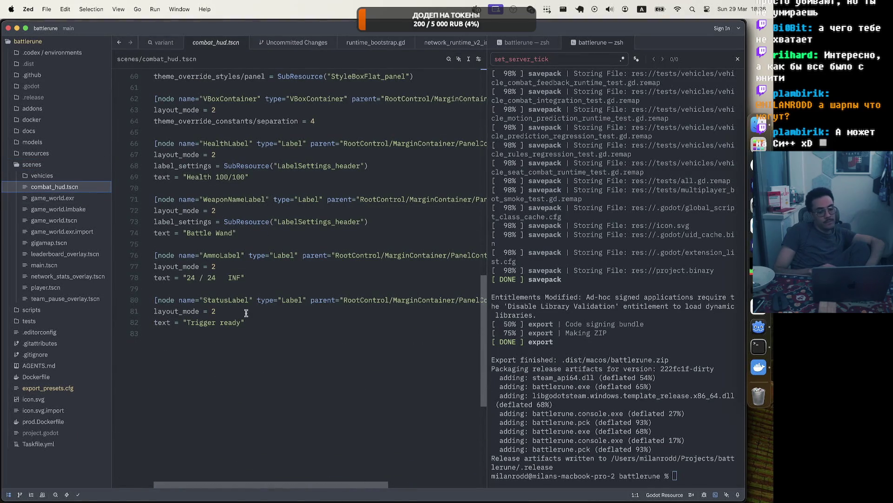
pyautogui.moveTo(246, 314); pyautogui.dragTo(182, 2)
pyautogui.click(321, 195)
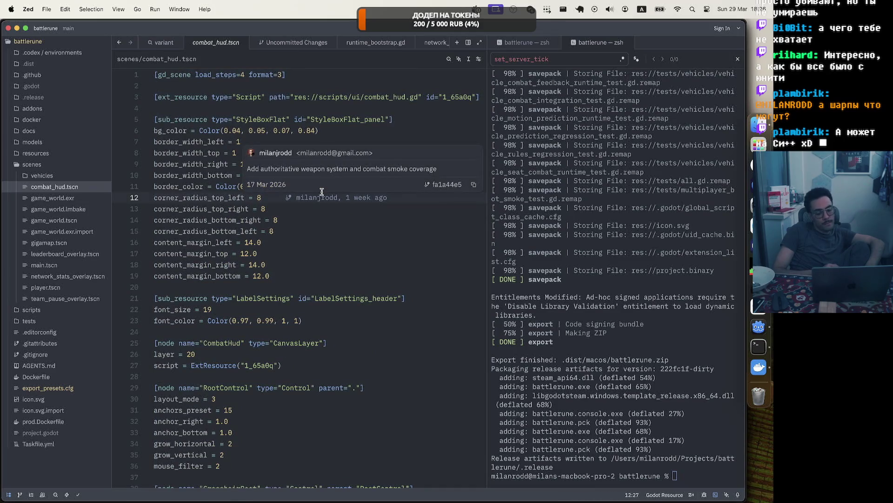
# Move through the scene file to line 49, typing and removing a stray 'w'.
pyautogui.click(396, 311)
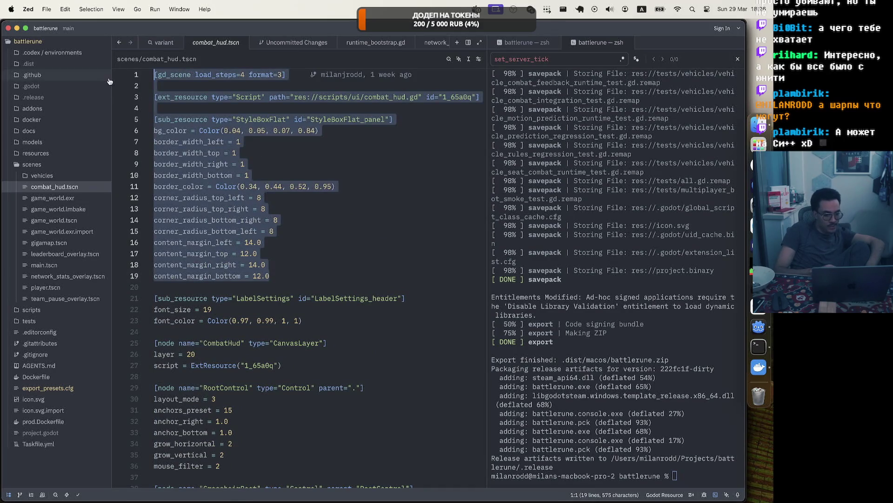
pyautogui.scroll(-10, 396, 311)
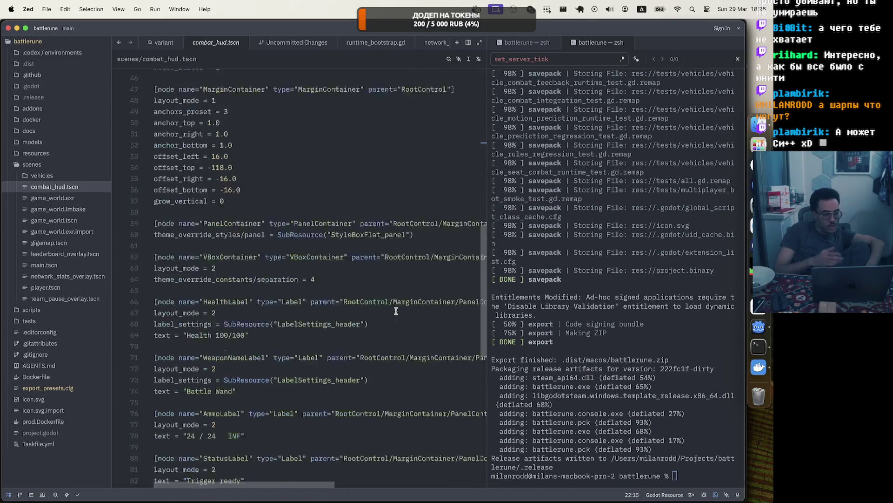
pyautogui.click(261, 429)
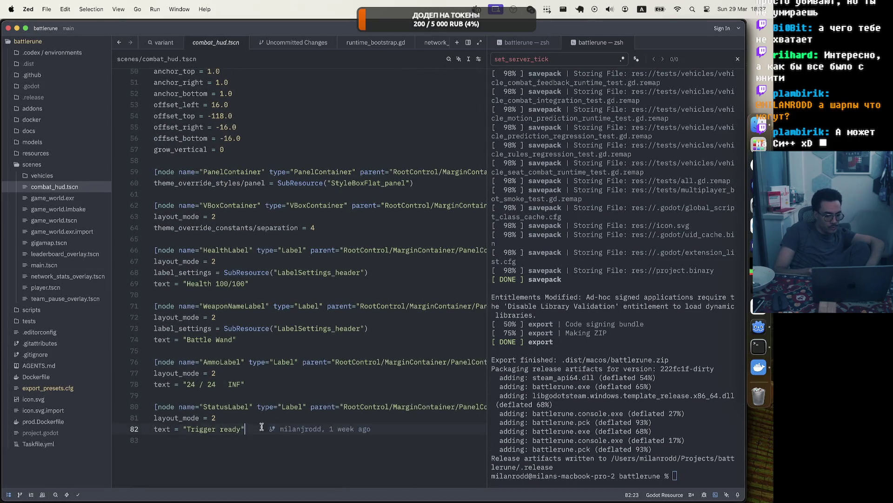
pyautogui.scroll(3, 265, 279)
pyautogui.click(276, 198)
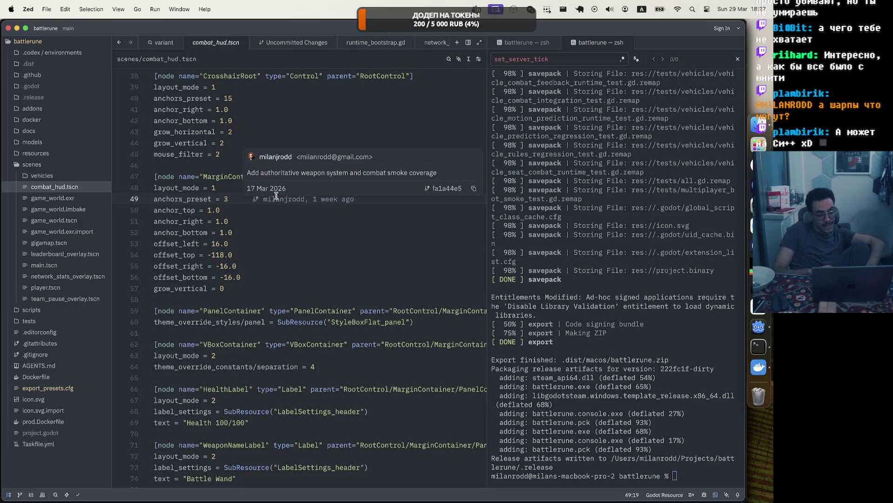
pyautogui.write('w')
pyautogui.press('BackSpace')
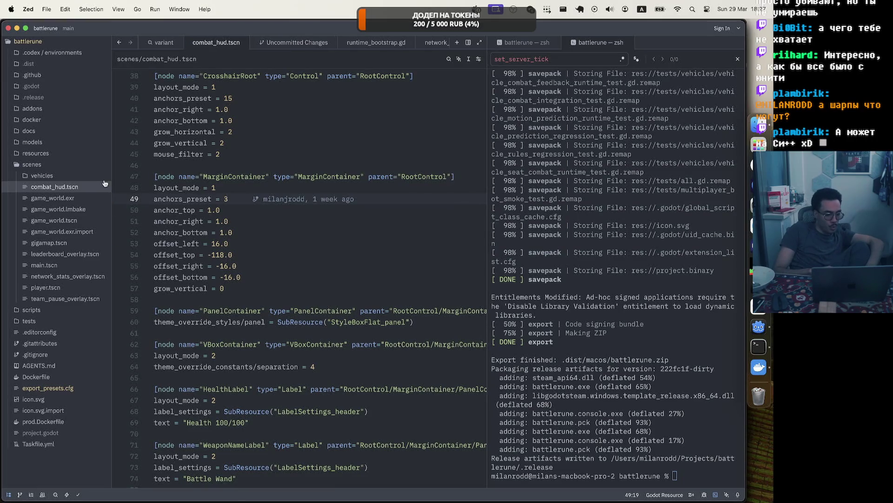
# Collapse the scenes, runtime and scripts folders and widen the code editor.
pyautogui.click(17, 167)
pyautogui.click(18, 176)
pyautogui.click(34, 253)
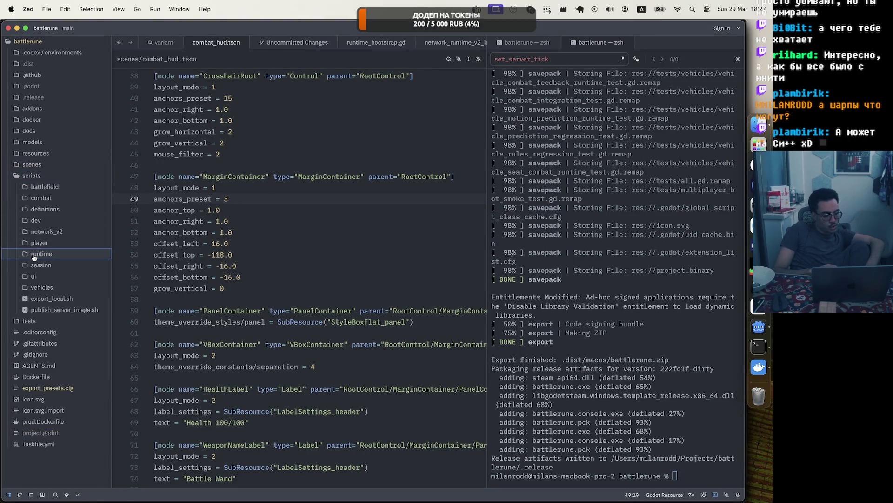
pyautogui.click(21, 177)
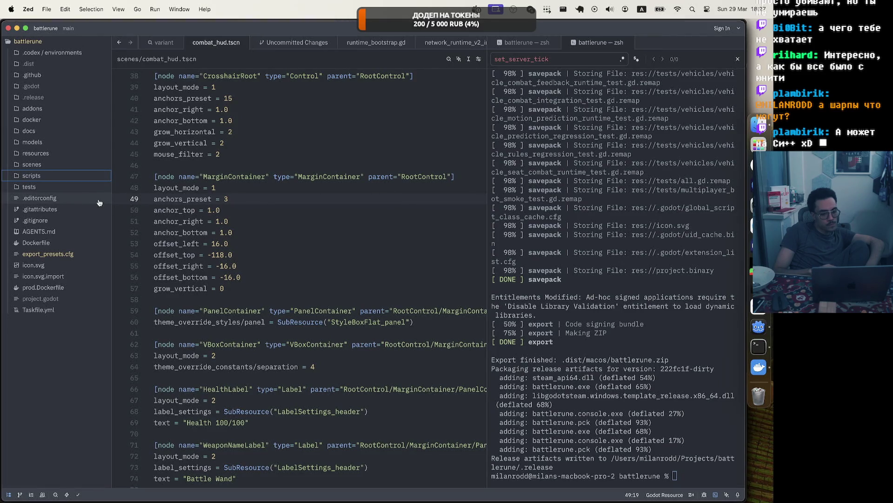
pyautogui.moveTo(112, 203); pyautogui.dragTo(91, 203)
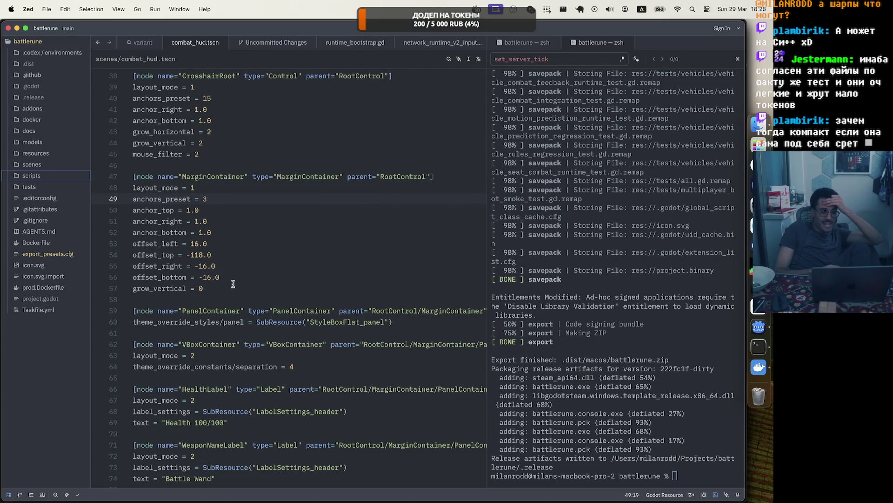
# Select the MarginContainer node block on lines 47–57, then switch to Yandex Browser.
pyautogui.moveTo(225, 287)
pyautogui.mouseDown()
pyautogui.moveTo(135, 240)
pyautogui.moveTo(118, 181)
pyautogui.mouseUp()
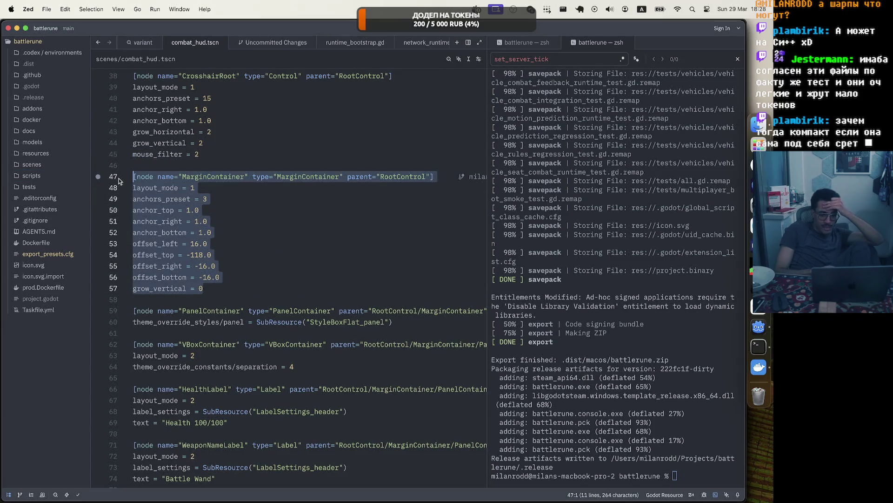
pyautogui.press('super+Tab')
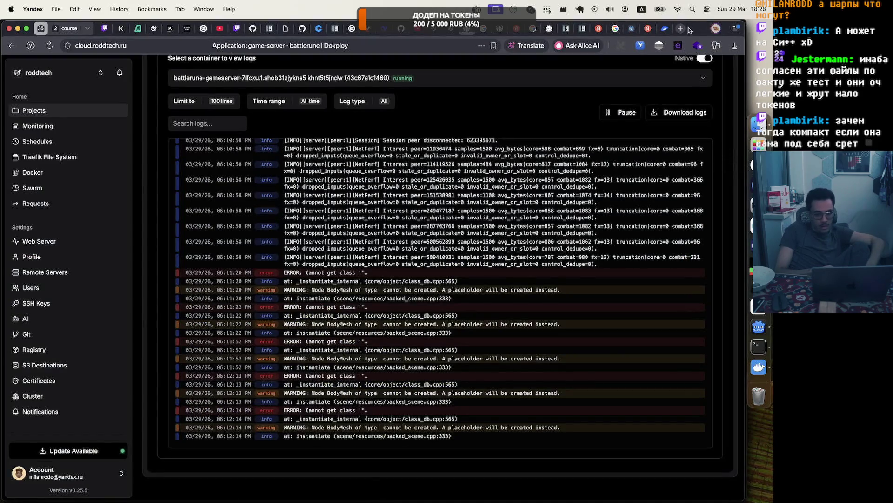
# In a new tab, search 'is it possible to not to use godot variant in c# version'.
pyautogui.click(681, 28)
pyautogui.click(505, 46)
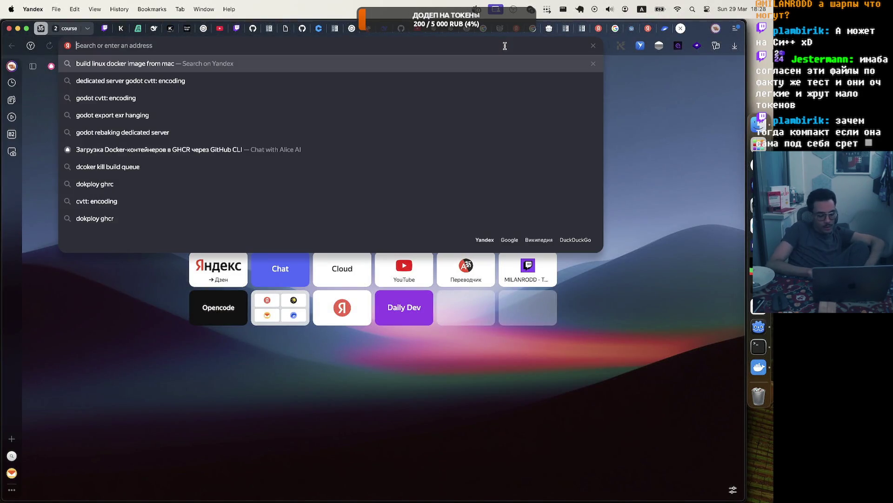
pyautogui.write('is it')
pyautogui.write('po')
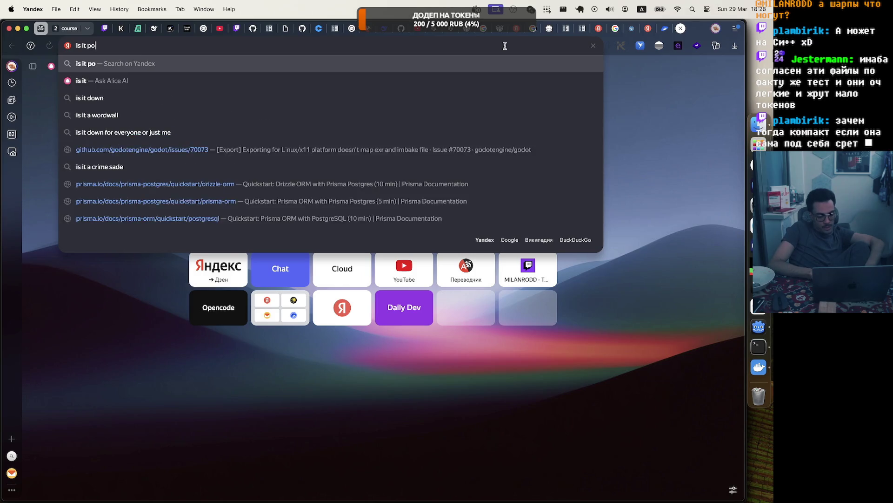
pyautogui.write('ssible to no')
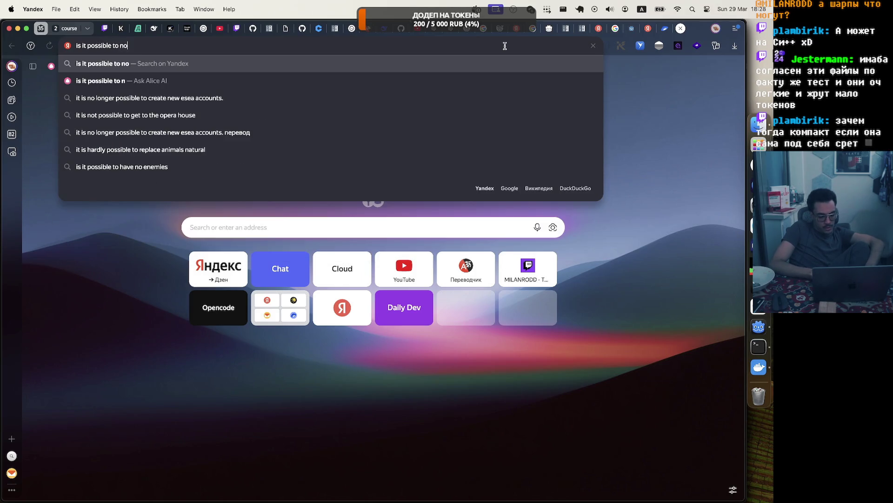
pyautogui.write('t to use')
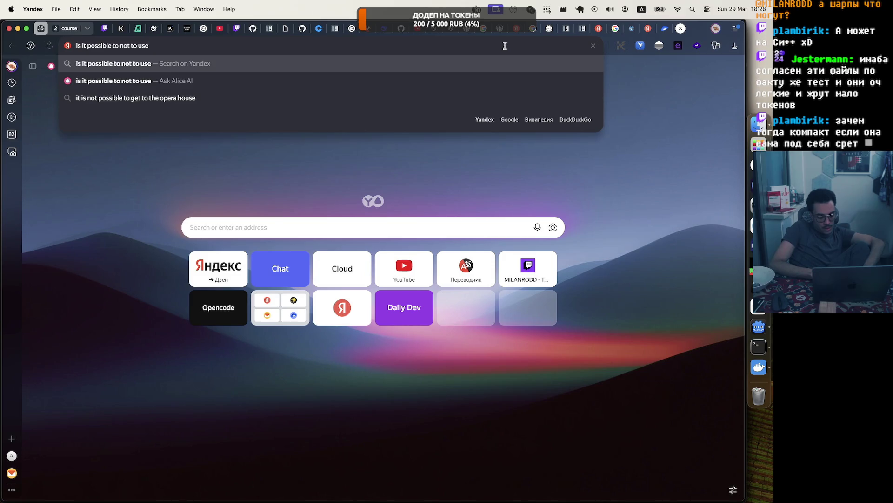
pyautogui.write(' godot variant ')
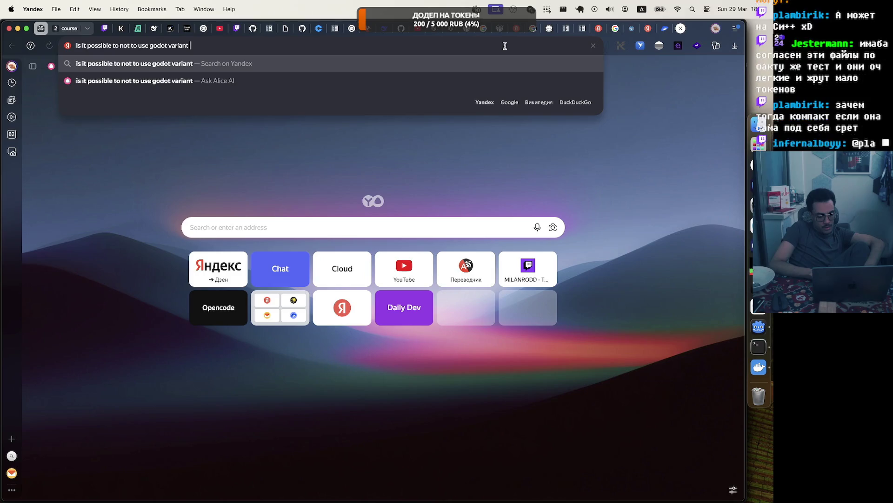
pyautogui.write('in c# version')
pyautogui.press('Return')
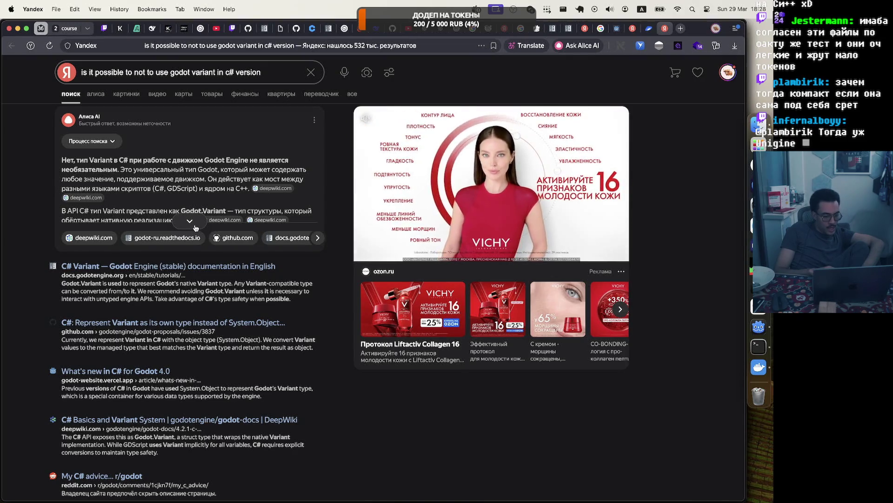
# Expand the full Alice AI answer and read its description of Godot.Variant.
pyautogui.click(191, 222)
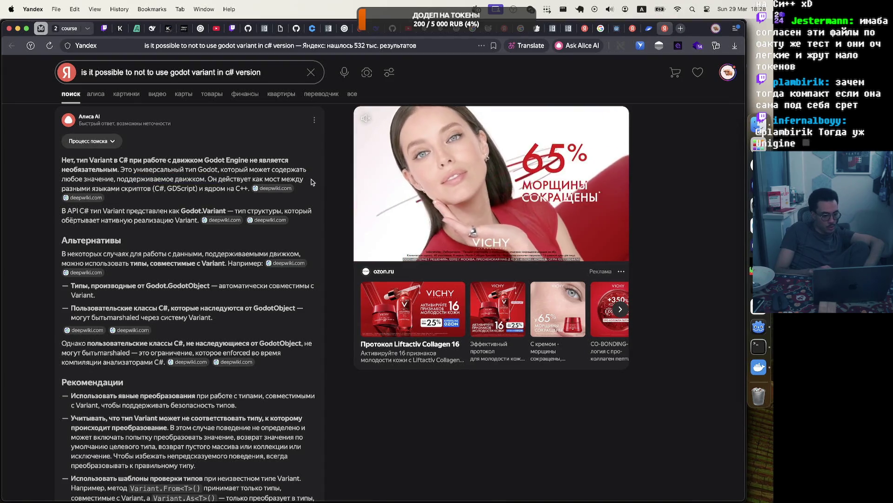
pyautogui.moveTo(127, 188); pyautogui.dragTo(195, 189)
pyautogui.click(196, 189)
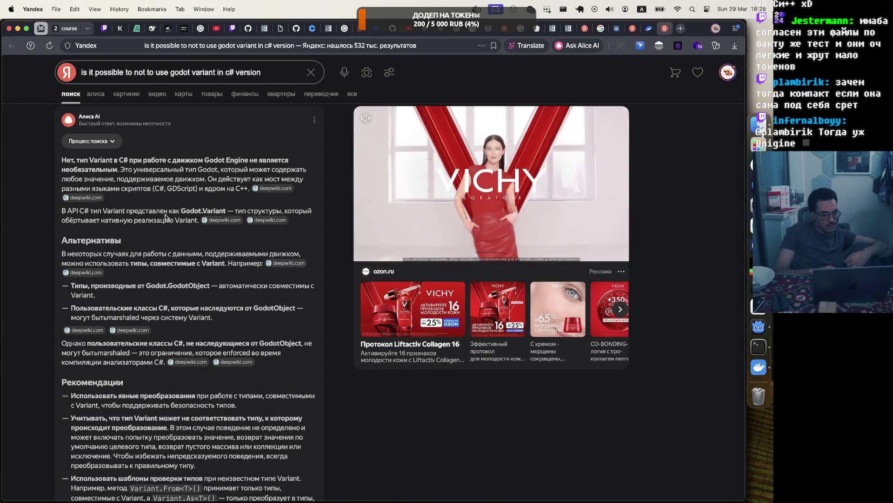
pyautogui.moveTo(235, 212); pyautogui.dragTo(258, 212)
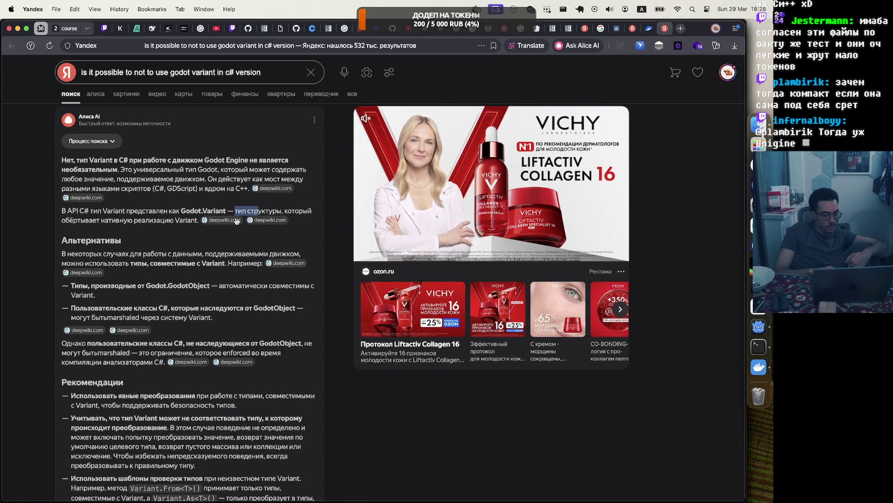
pyautogui.click(259, 212)
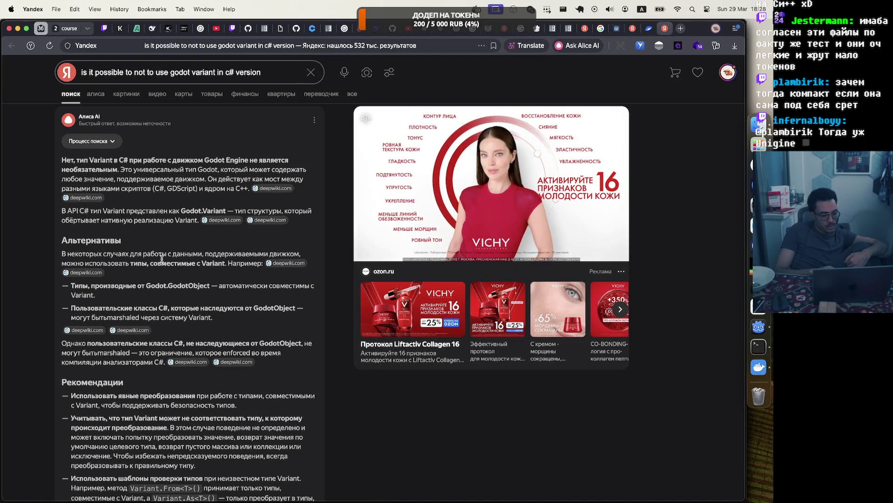
# Read down through the search results, then empty the search box to show past queries.
pyautogui.scroll(-1, 162, 258)
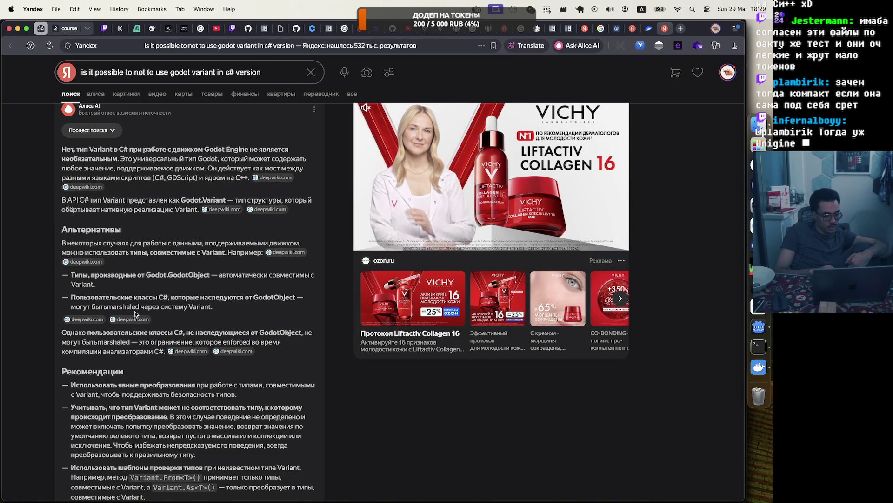
pyautogui.scroll(-2, 135, 314)
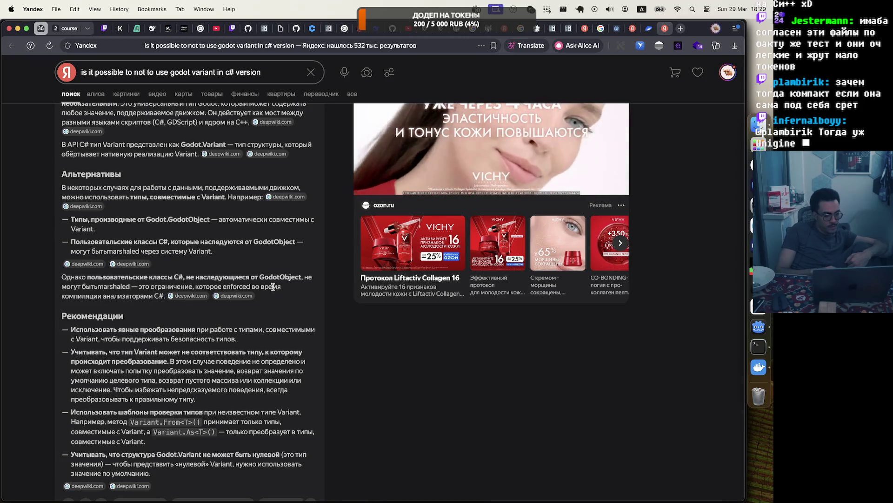
pyautogui.scroll(-3, 117, 293)
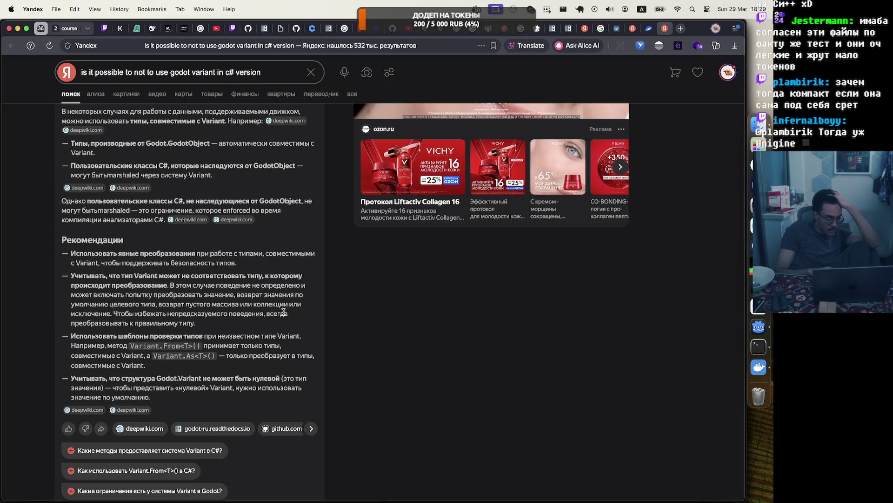
pyautogui.moveTo(115, 335); pyautogui.dragTo(173, 335)
pyautogui.click(175, 335)
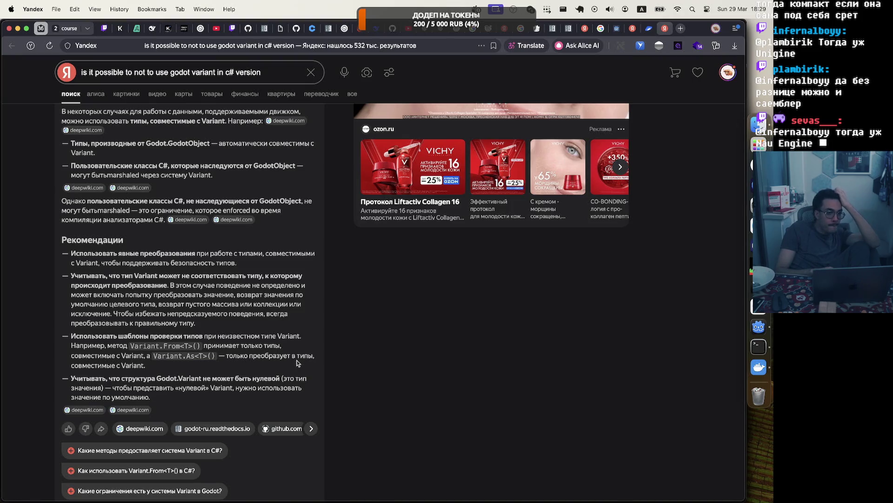
pyautogui.scroll(-6, 297, 362)
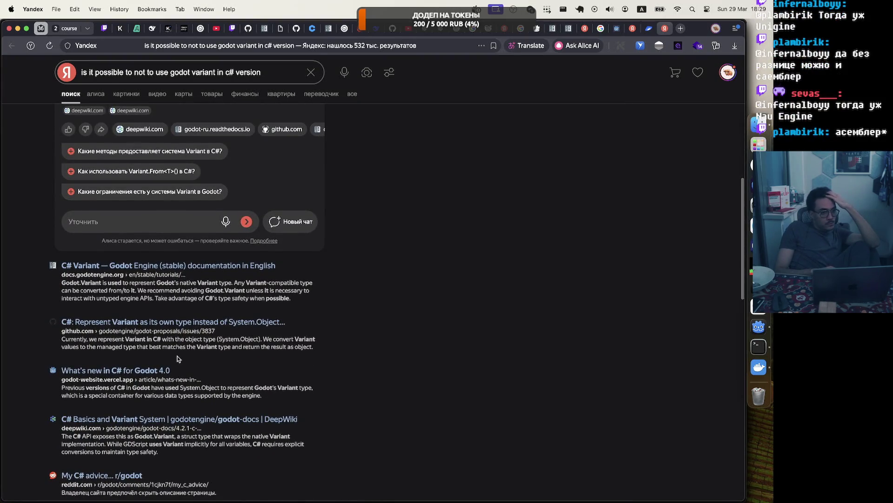
pyautogui.scroll(-2, 176, 359)
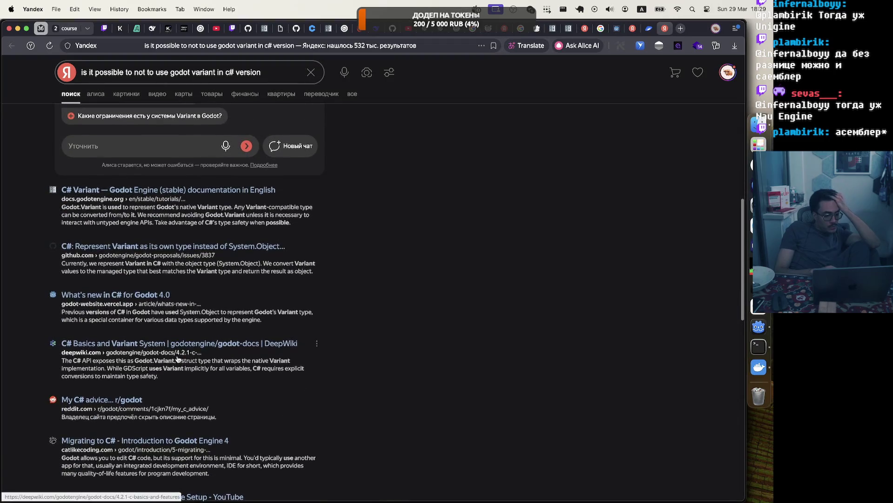
pyautogui.scroll(10, 177, 358)
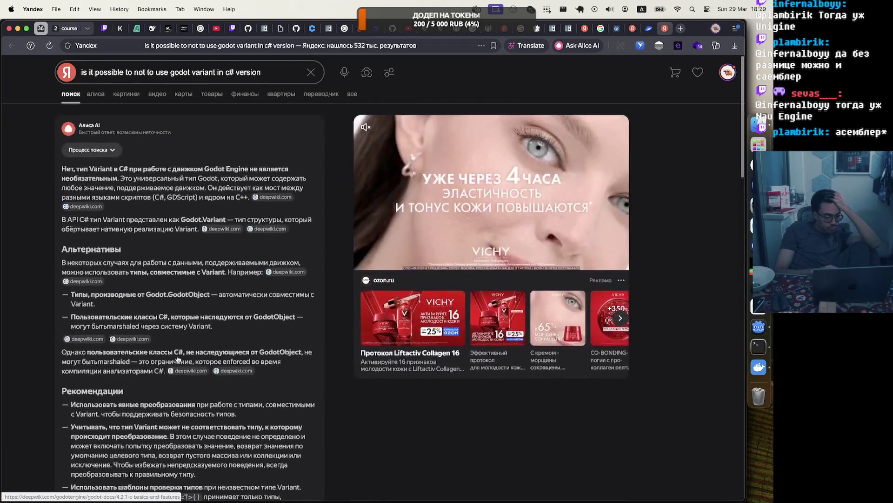
pyautogui.click(277, 75)
pyautogui.click(274, 73)
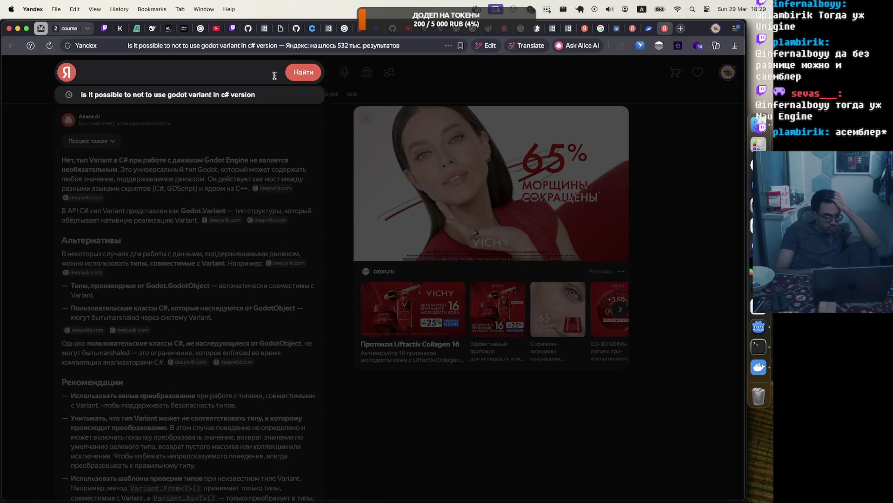
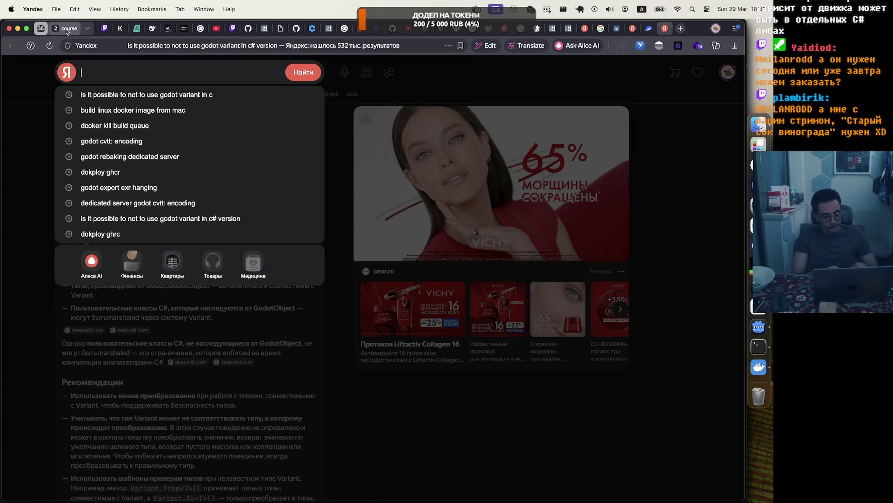
# Load platform.deepseek.com in a new tab to show the Usage page with the $20.29 balance.
pyautogui.press('super+t')
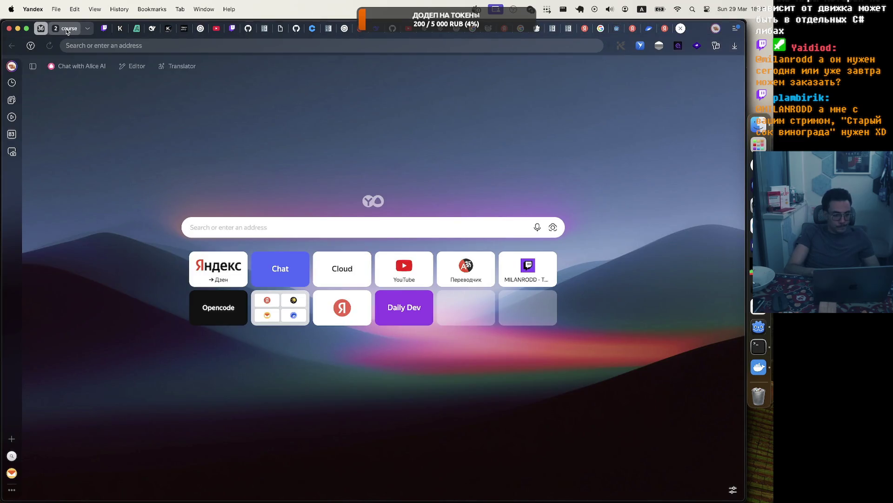
pyautogui.write('pla')
pyautogui.press('Return')
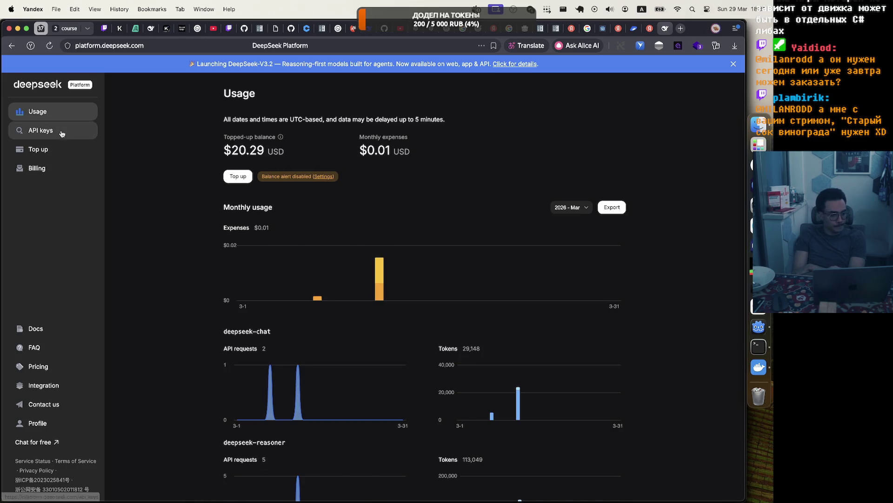
# Look at the DeepSeek API documentation, then close it and return to the Usage page.
pyautogui.click(65, 331)
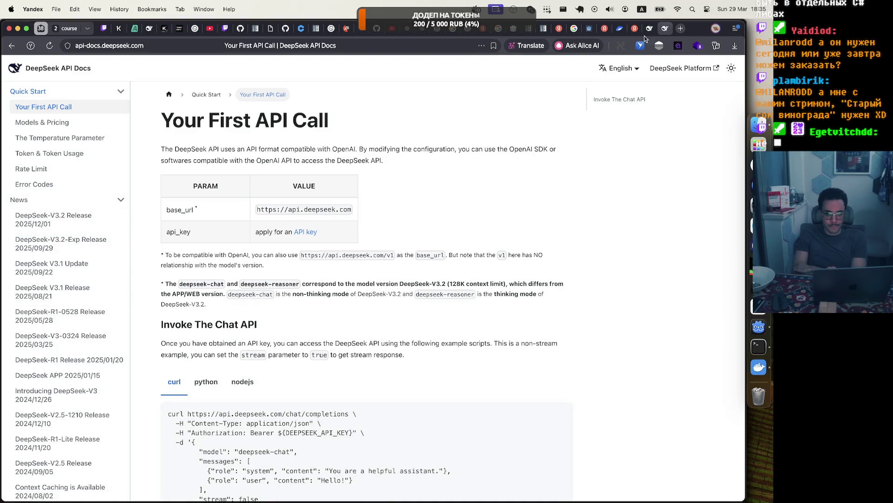
pyautogui.click(665, 29)
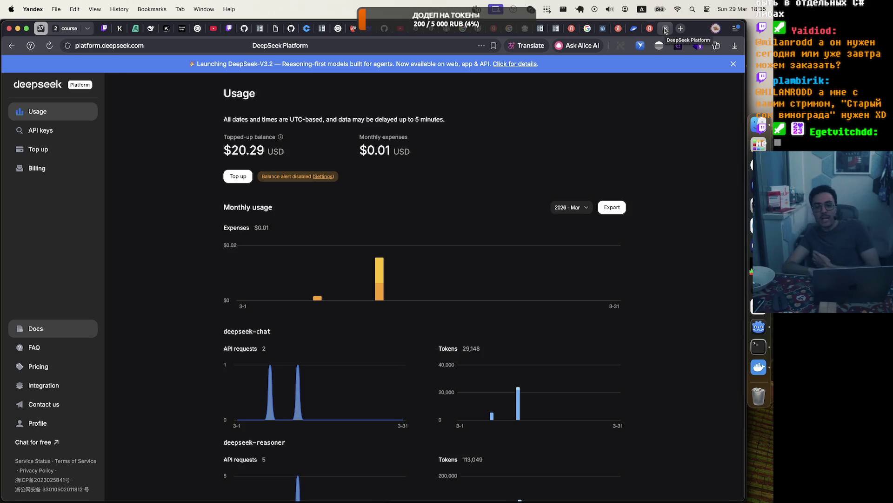
pyautogui.hscroll(3, 536, 107)
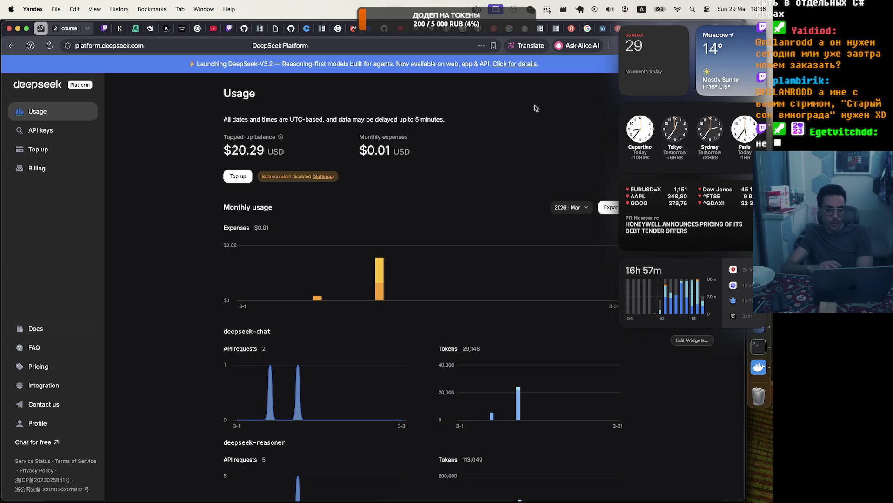
pyautogui.hscroll(-3, 535, 107)
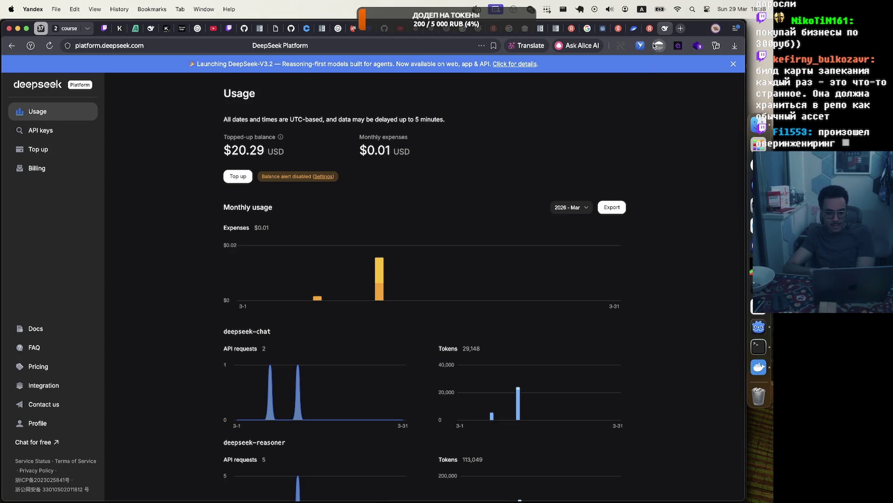
pyautogui.moveTo(652, 31)
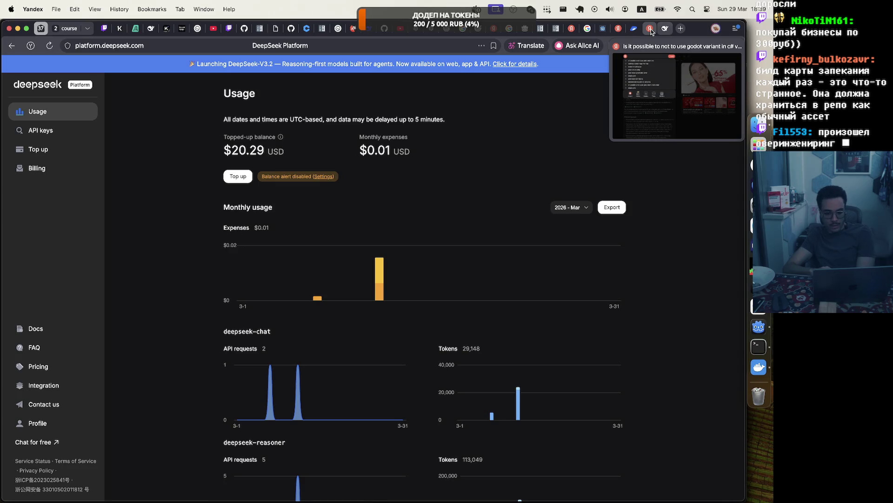
# Reload the Codex usage dashboard and highlight the 382 remaining credits figure.
pyautogui.click(338, 32)
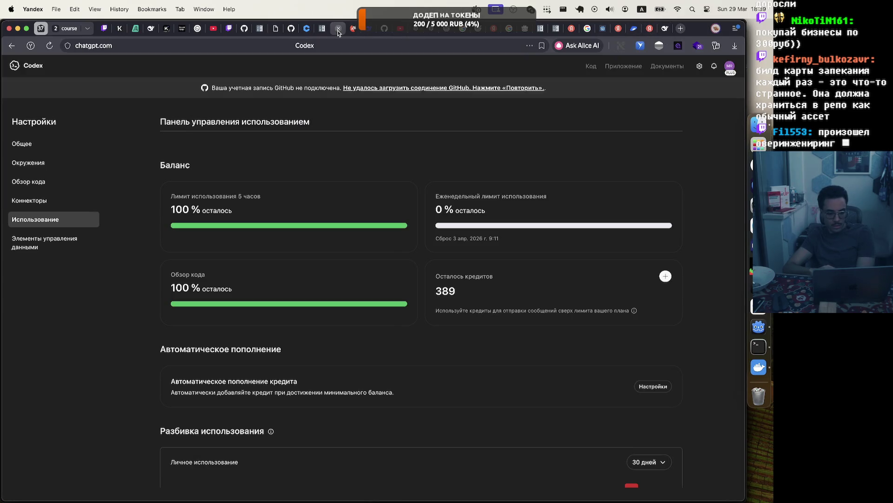
pyautogui.click(49, 46)
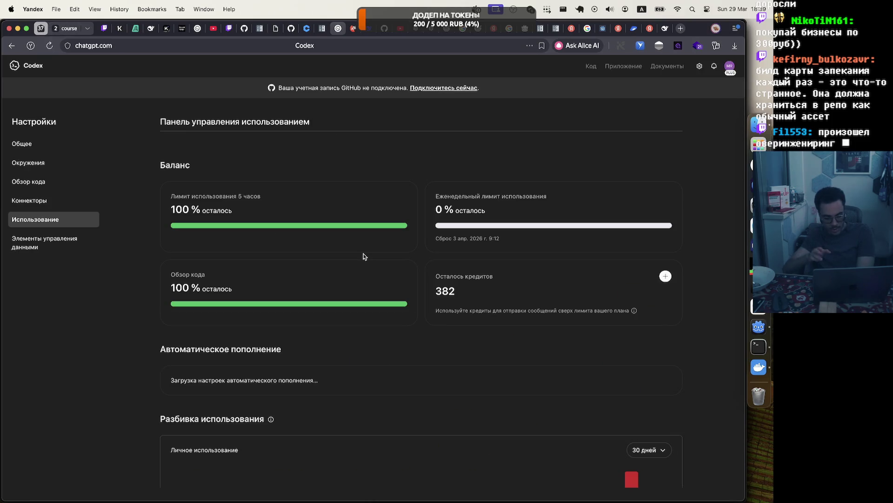
pyautogui.doubleClick(450, 291)
pyautogui.click(450, 291)
pyautogui.doubleClick(447, 291)
pyautogui.click(497, 303)
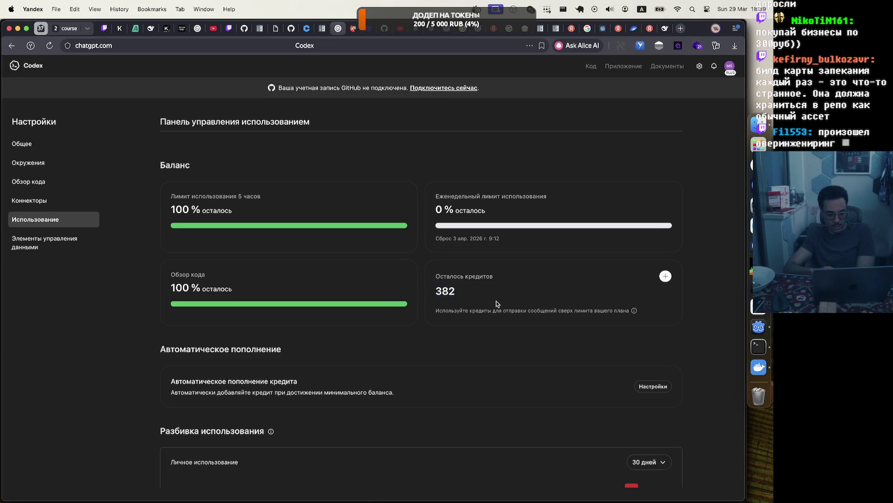
# Highlight the weekly limit showing 0% left to check its reset date.
pyautogui.moveTo(431, 195); pyautogui.dragTo(582, 202)
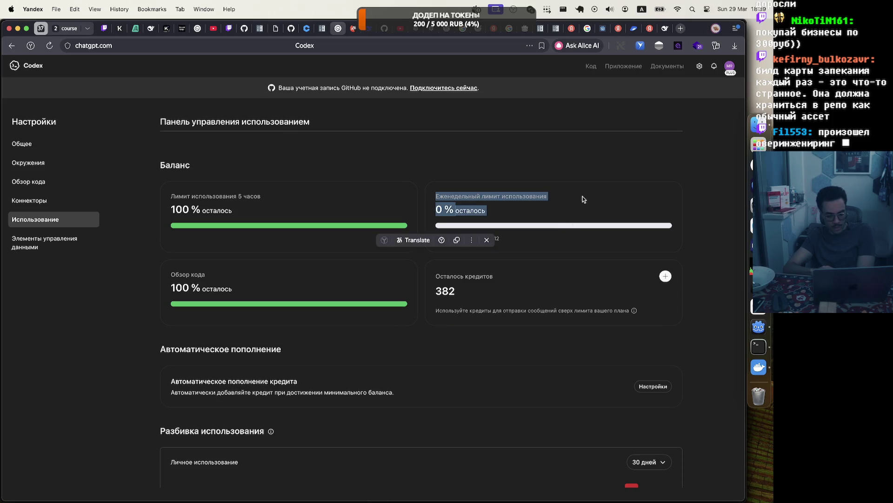
pyautogui.click(582, 202)
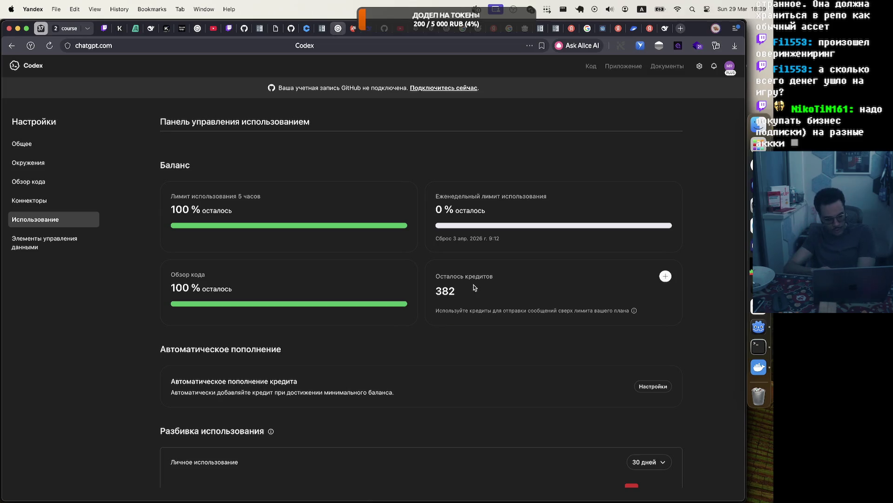
pyautogui.click(756, 285)
# Run task --list in the Zed terminal to list the battlerune project's tasks.
pyautogui.click(603, 357)
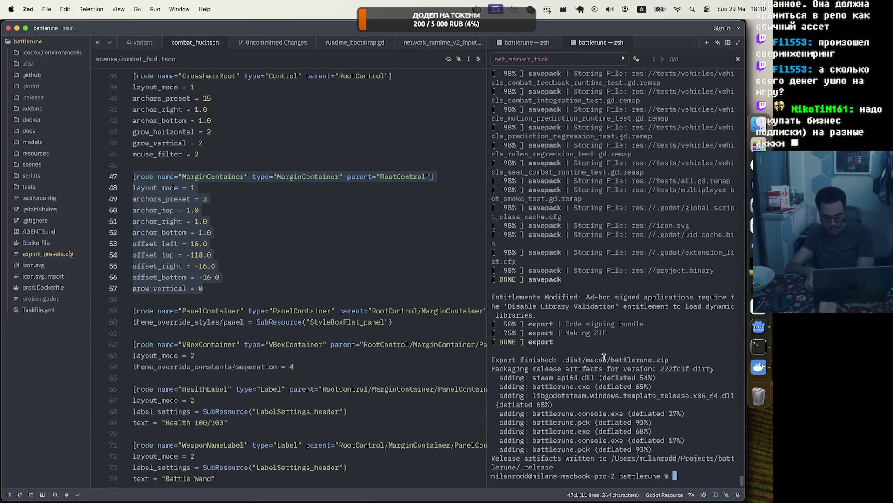
pyautogui.press('Up')
pyautogui.press('Down')
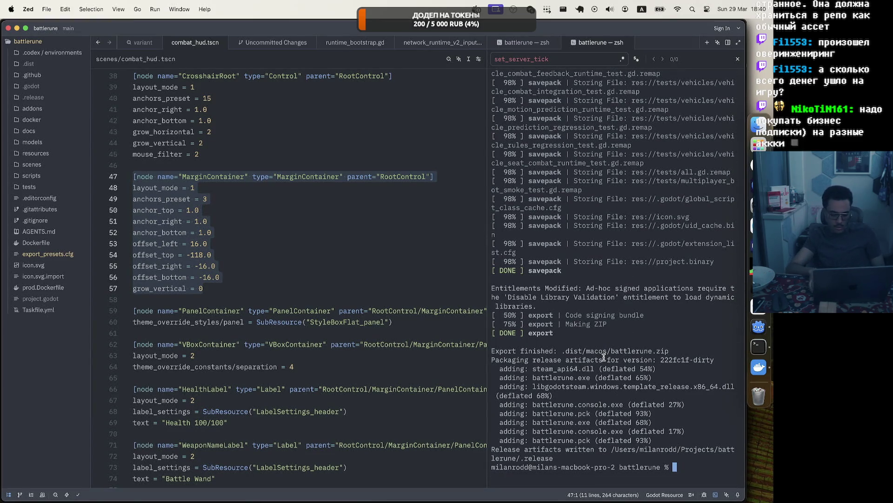
pyautogui.write('task')
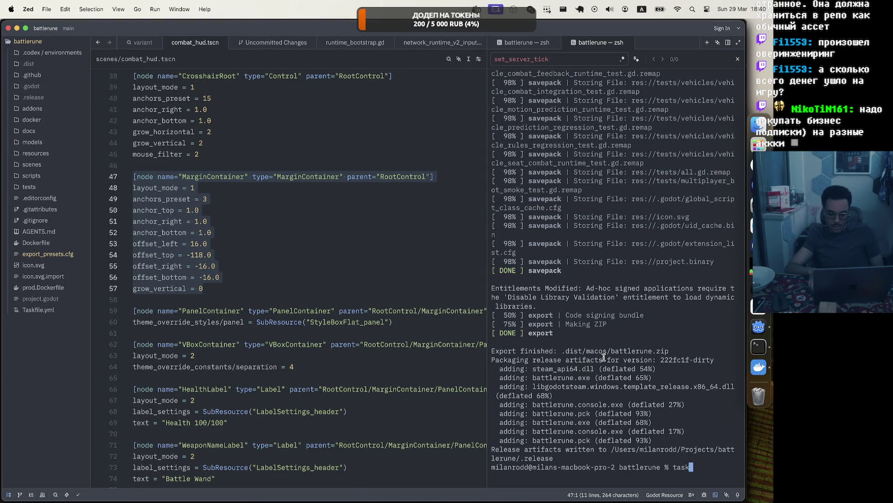
pyautogui.write(' --list')
pyautogui.press('Return')
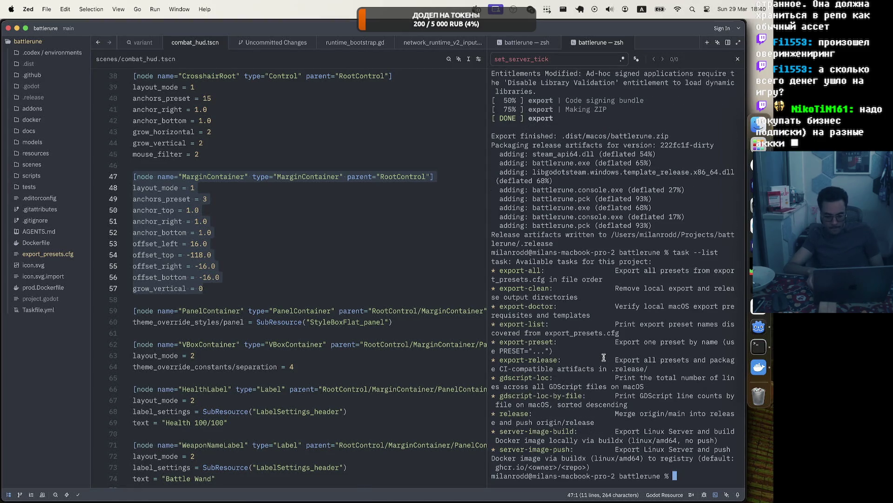
# Run task gdscript-loc to print the total GDScript line count, 41670.
pyautogui.press('Up')
pyautogui.press('BackSpace')
pyautogui.press('BackSpace')
pyautogui.press('BackSpace')
pyautogui.write('gd')
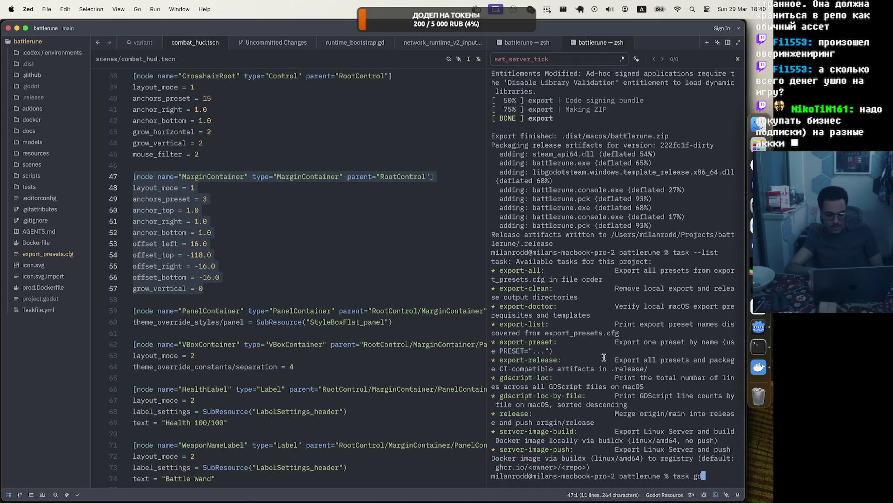
pyautogui.write('script-loc')
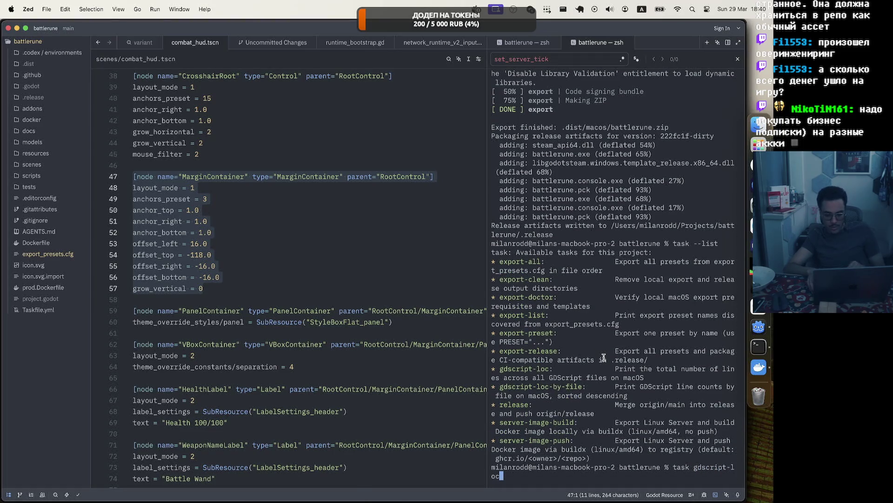
pyautogui.press('Return')
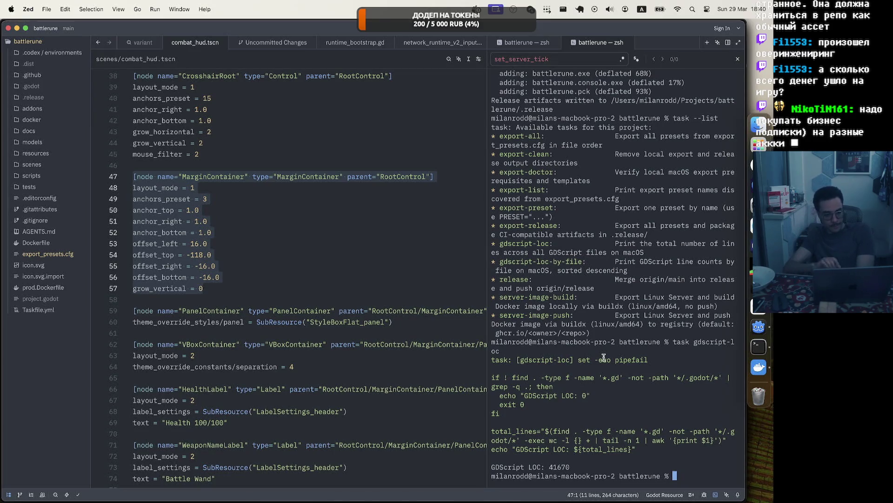
pyautogui.moveTo(487, 259); pyautogui.dragTo(387, 259)
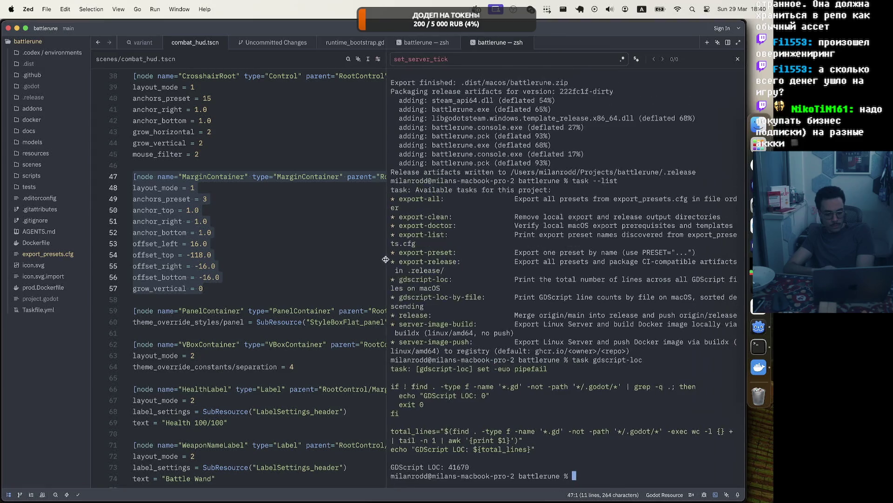
# Fine-tune the editor/terminal divider so the terminal pane stays wider beside the scene file.
pyautogui.click(341, 277)
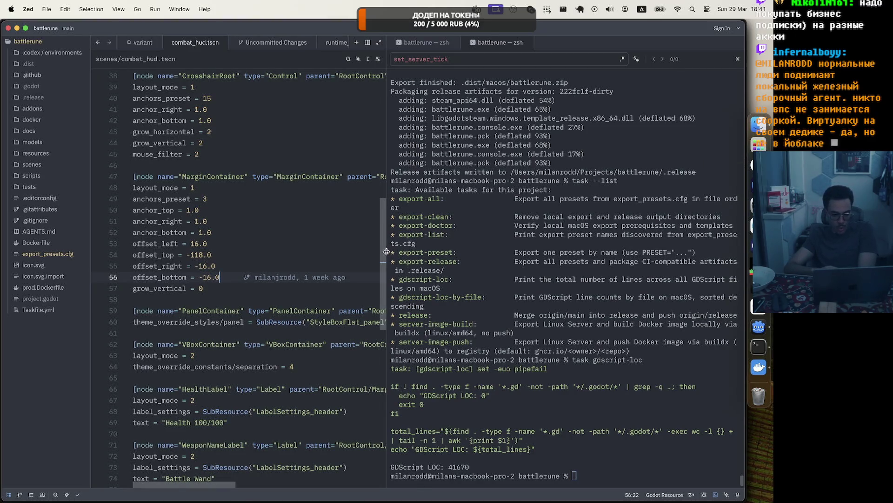
pyautogui.moveTo(387, 250); pyautogui.dragTo(393, 252)
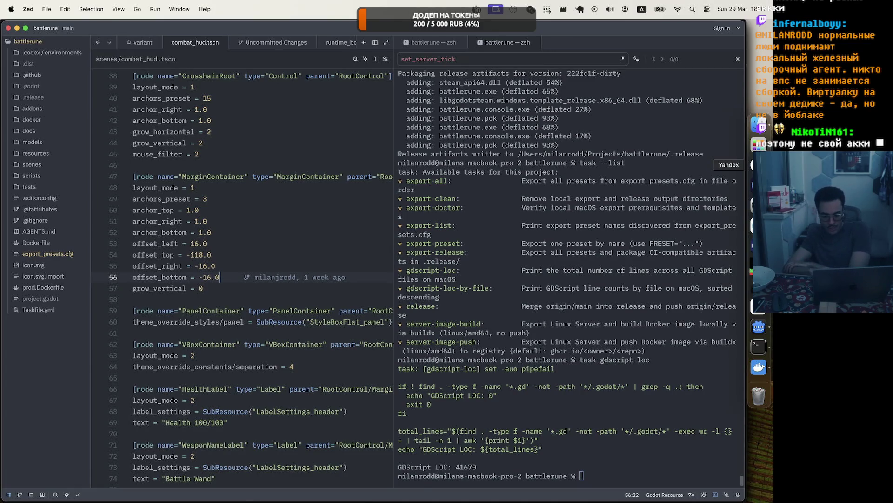
pyautogui.press('super+Tab')
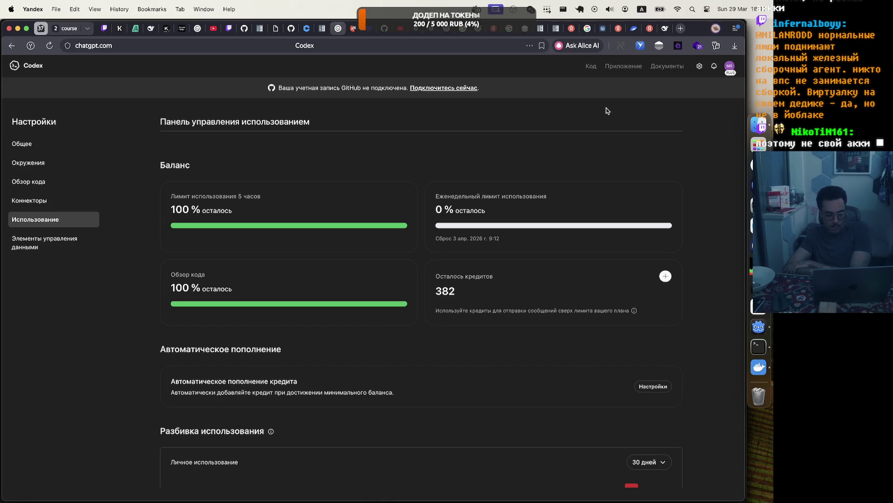
# Scroll the Codex usage page to the 30-day usage breakdown chart, then return to Godot.
pyautogui.scroll(-3, 592, 297)
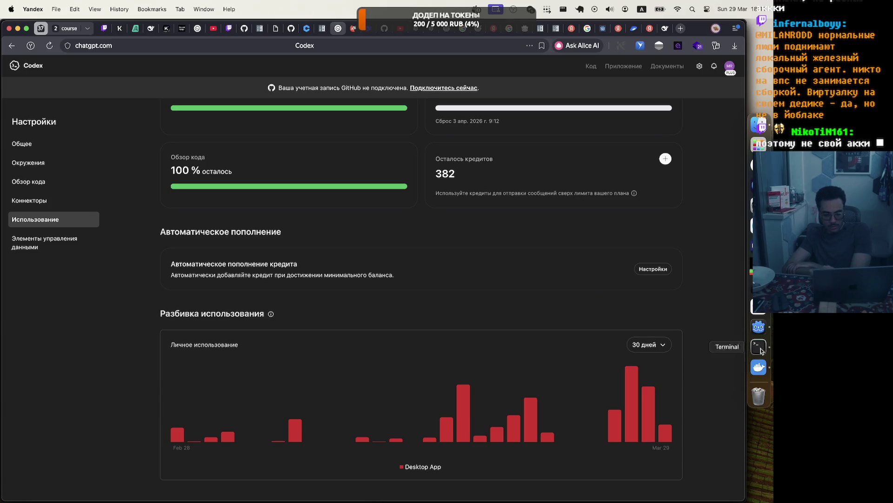
pyautogui.click(759, 327)
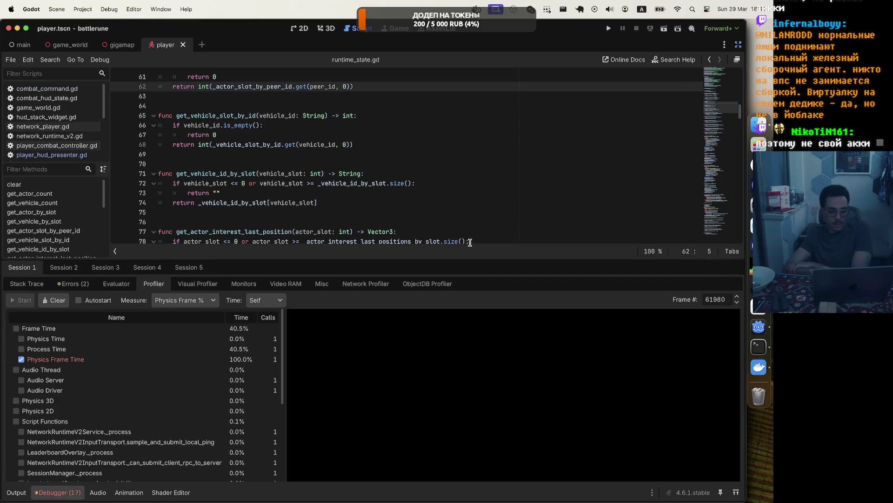